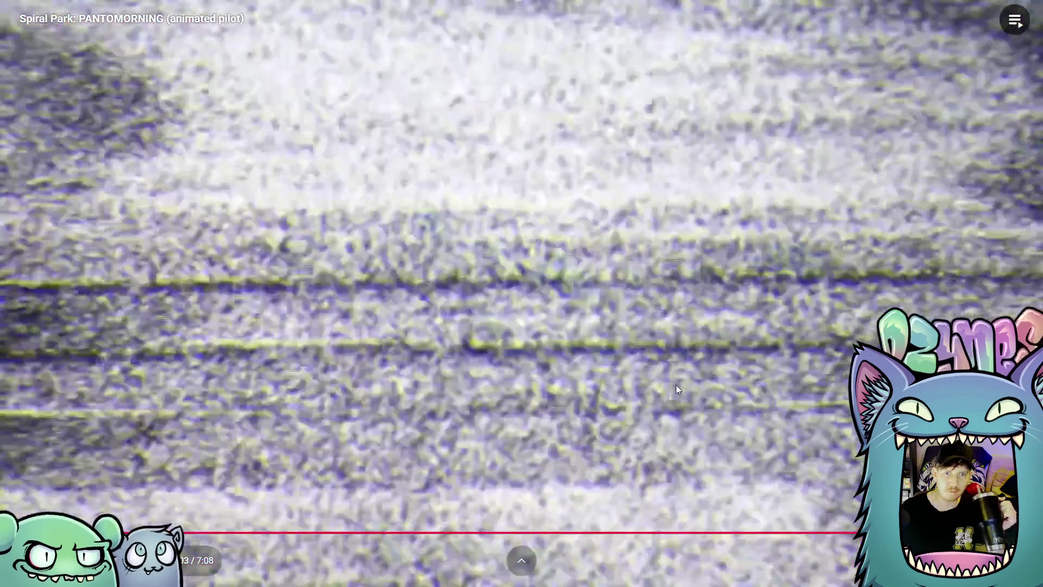
- Stop the Spiral Park pilot video at its Thanks for Watching end card
click(677, 384)
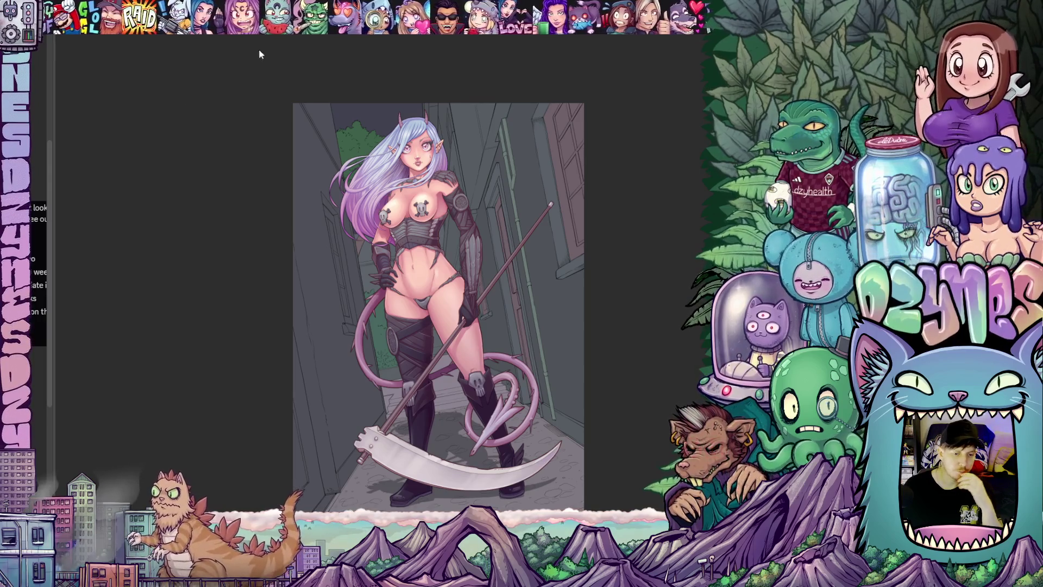
- Switch to the emote document and delete the blue eye sketches, leaving the grey canvas blank
key(ctrl+Tab)
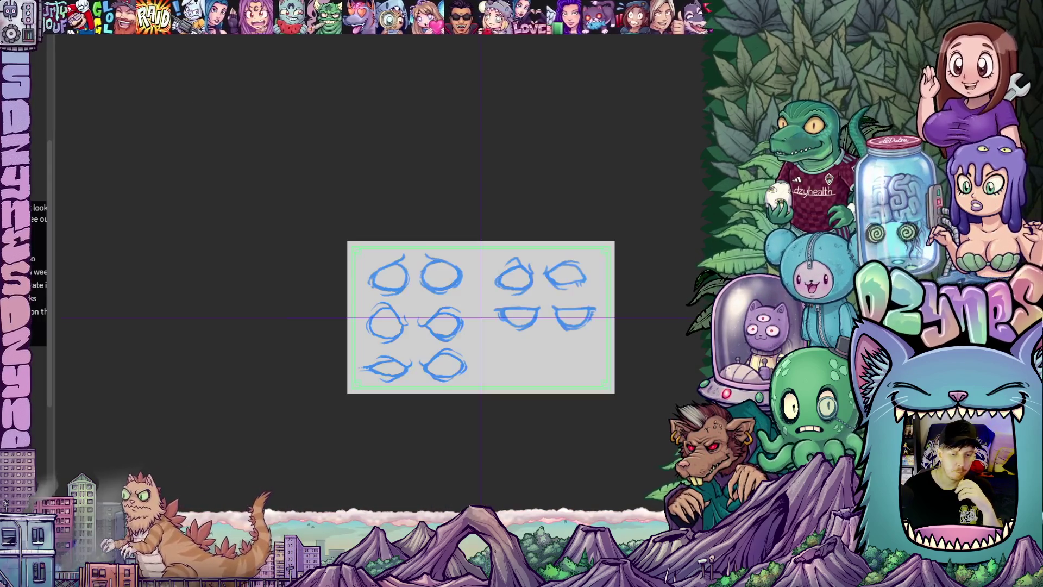
scroll(559, 373, up, 2)
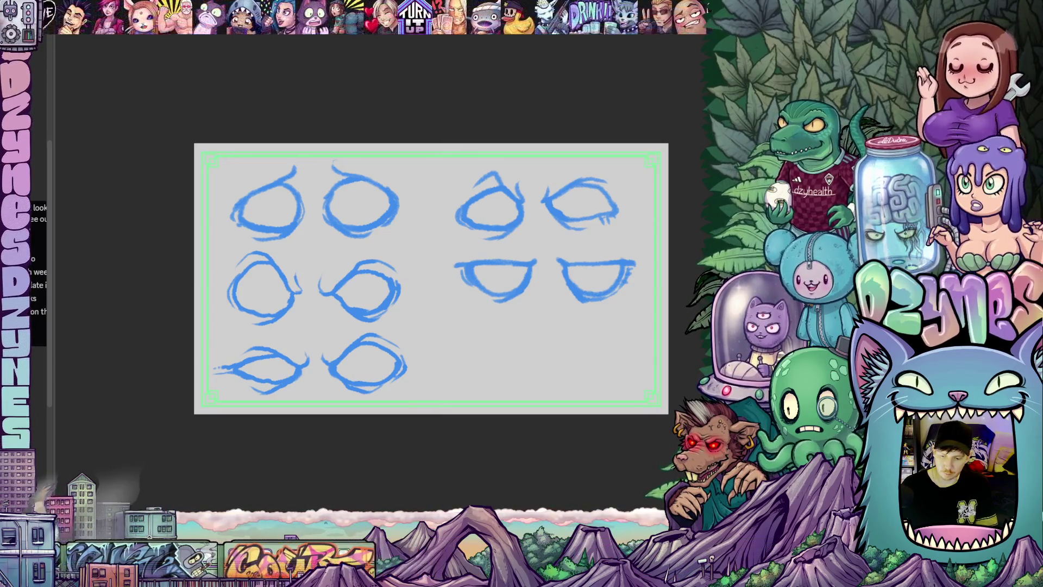
key(Delete)
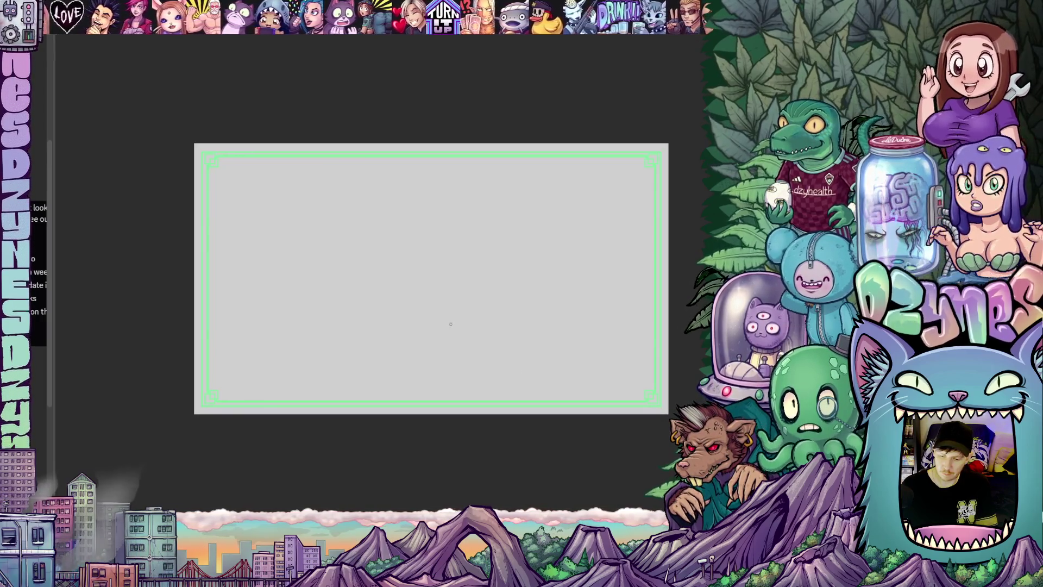
scroll(451, 323, up, 2)
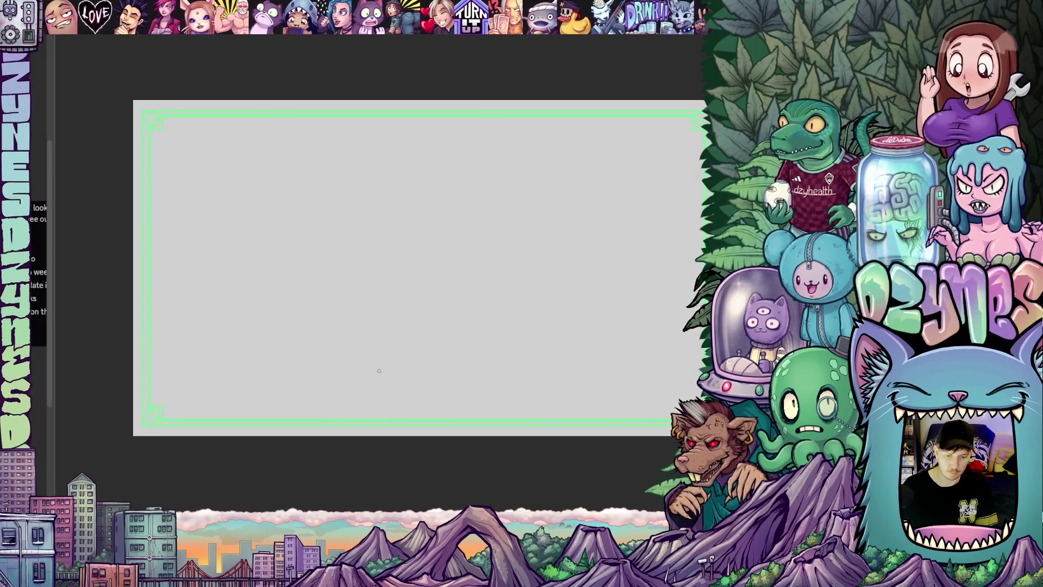
mouse_move(251, 369)
mouse_down()
mouse_move(280, 320)
mouse_move(216, 359)
mouse_up()
scroll(262, 341, down, 2)
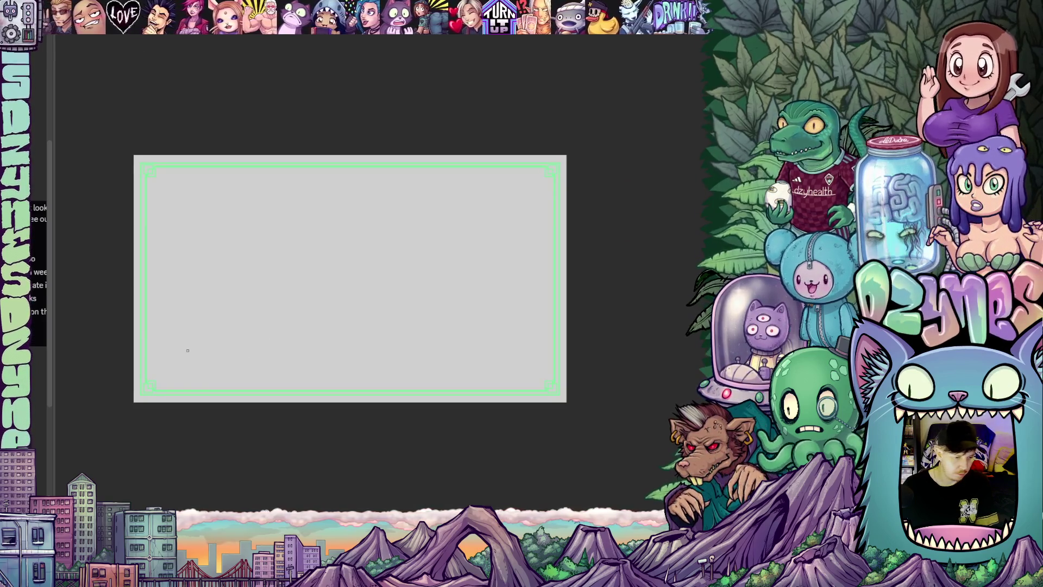
scroll(187, 350, up, 1)
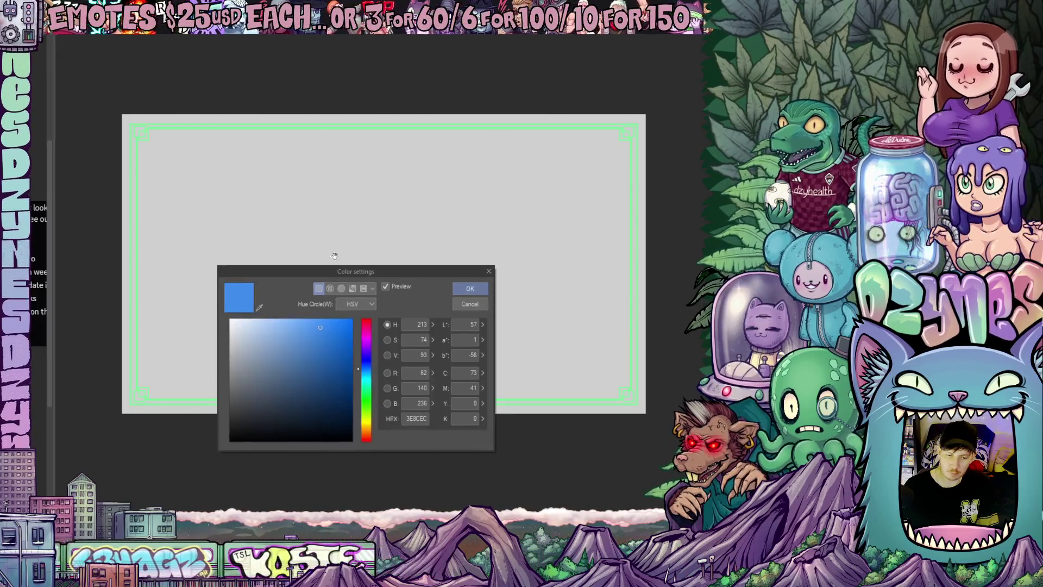
- Pick a soft, lighter pink-red as the main drawing colour in Color settings
click(368, 323)
click(367, 320)
click(296, 325)
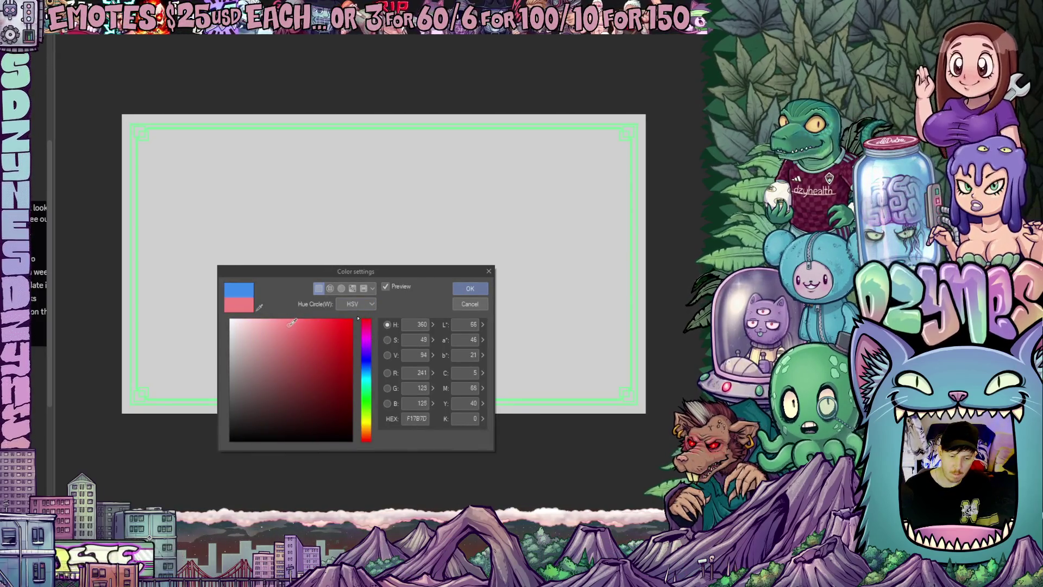
click(470, 288)
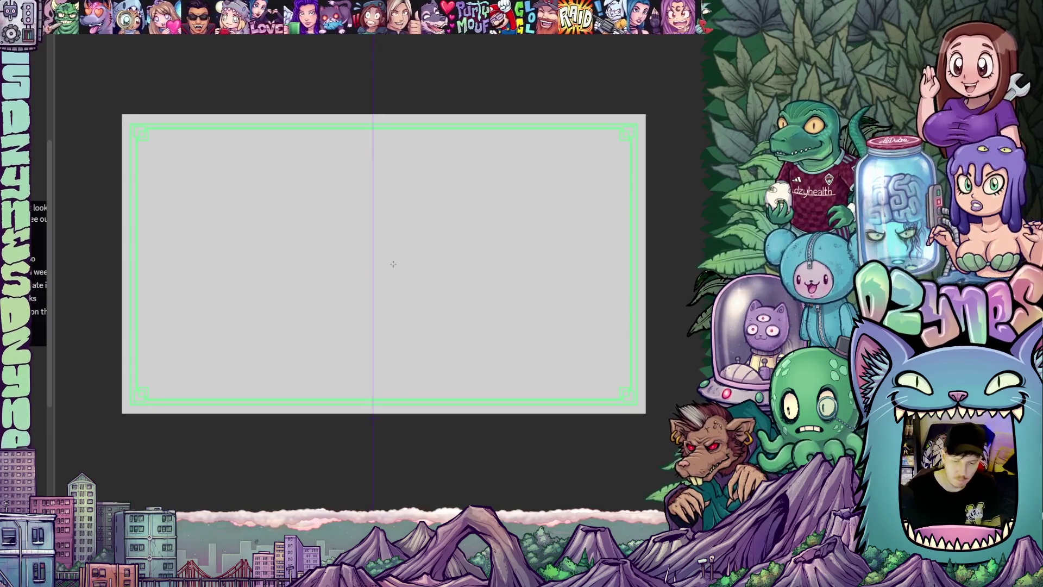
- Draw the tops and outer curves of both mirrored ears in pink-red
drag(318, 370, 397, 370)
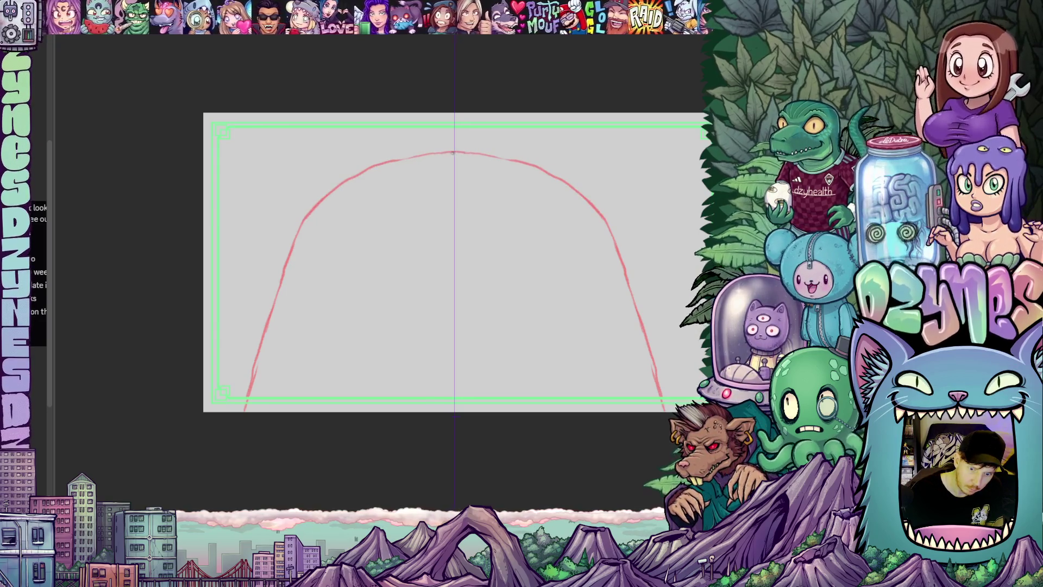
mouse_move(566, 224)
mouse_down()
mouse_move(500, 221)
mouse_move(487, 197)
mouse_up()
mouse_move(209, 226)
mouse_down()
mouse_move(192, 193)
mouse_move(147, 172)
mouse_up()
drag(488, 192, 534, 172)
drag(148, 172, 99, 275)
mouse_move(534, 172)
mouse_down()
mouse_move(586, 228)
mouse_move(587, 256)
mouse_move(576, 284)
mouse_move(519, 319)
mouse_up()
- Close off the bottoms of both ears and add their inner spiral curls
drag(106, 277, 166, 318)
mouse_move(518, 316)
mouse_down()
mouse_move(599, 267)
mouse_move(555, 306)
mouse_up()
drag(175, 201, 228, 236)
drag(527, 235, 579, 201)
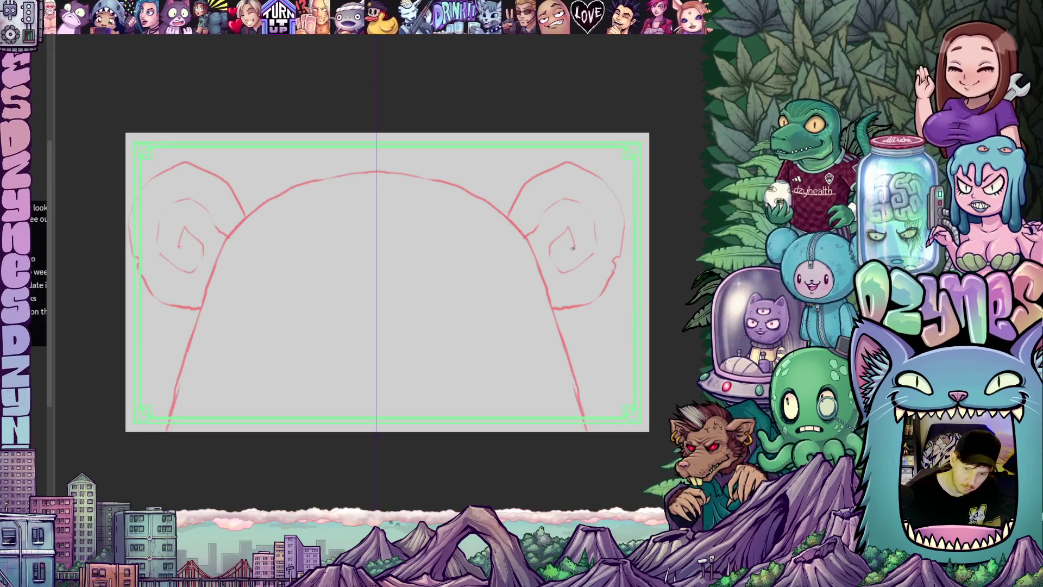
mouse_move(583, 305)
mouse_down()
mouse_move(644, 247)
mouse_move(666, 260)
mouse_up()
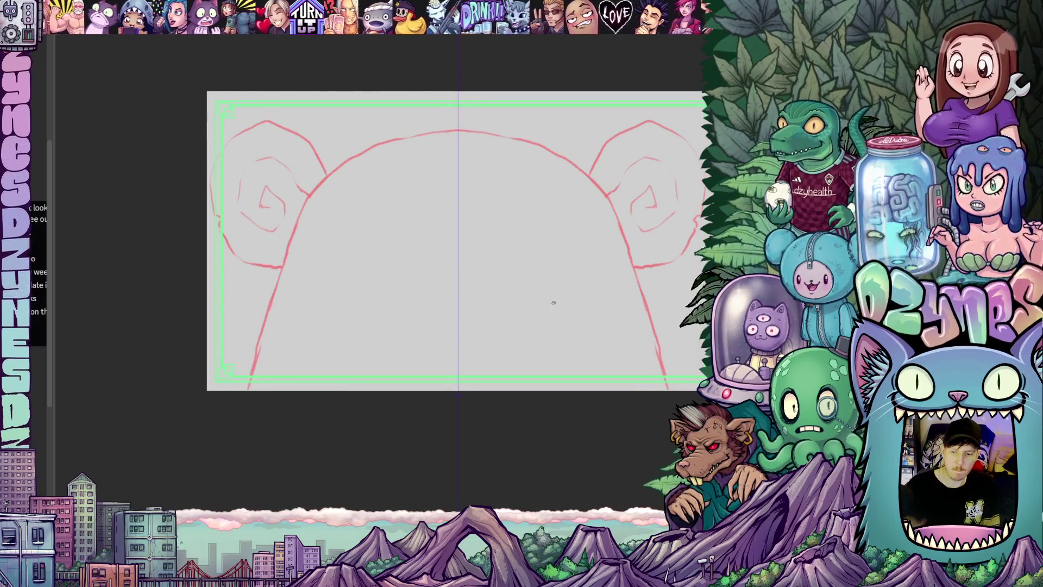
scroll(533, 332, down, 3)
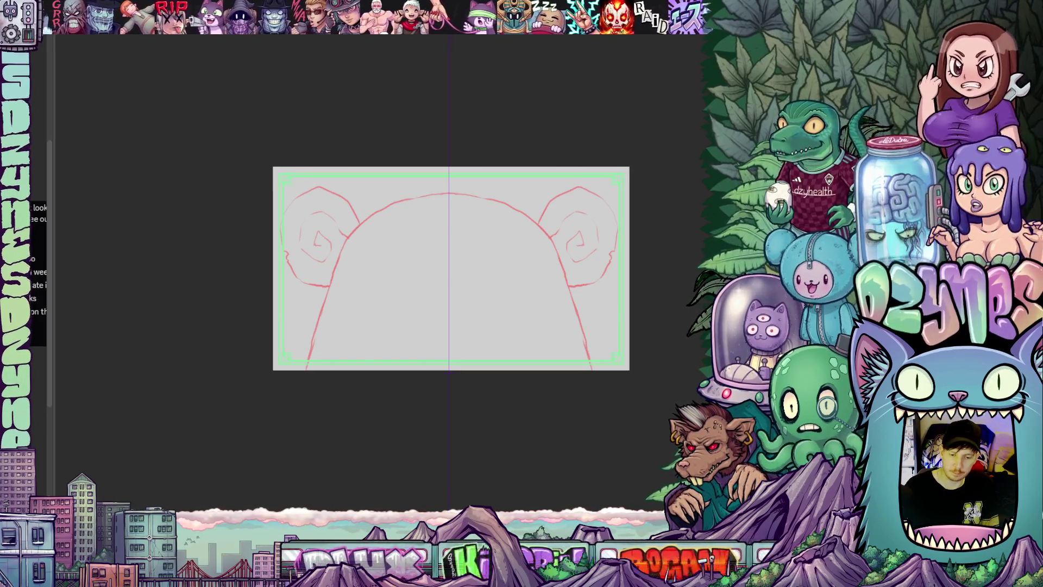
- Narrow the head sketch from the sides and top, nudge it up and right, and apply
key(ctrl+t)
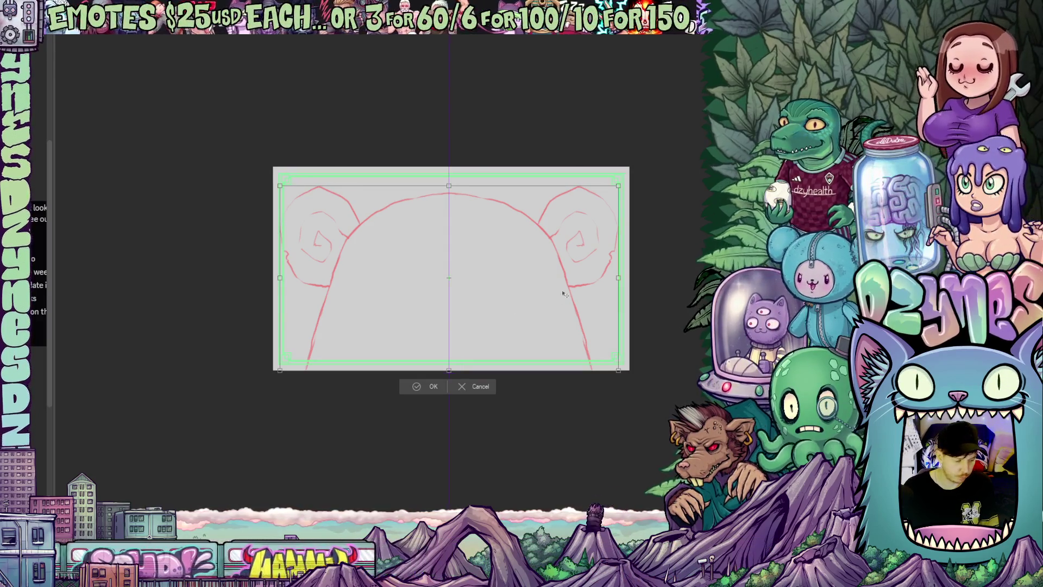
drag(618, 278, 610, 278)
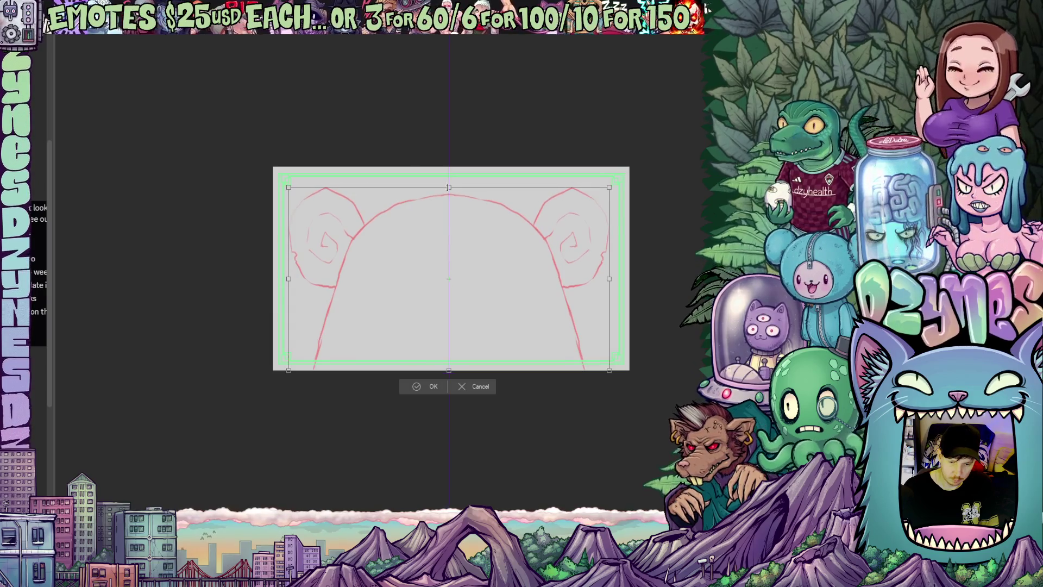
drag(448, 188, 448, 190)
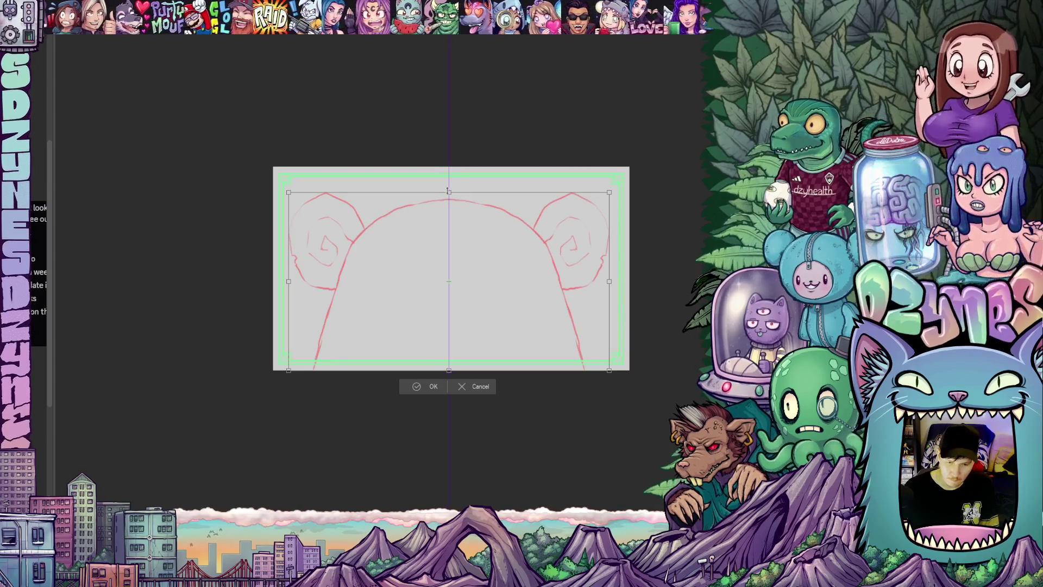
key(Up)
key(Up)
key(Up)
key(Up)
key(Up)
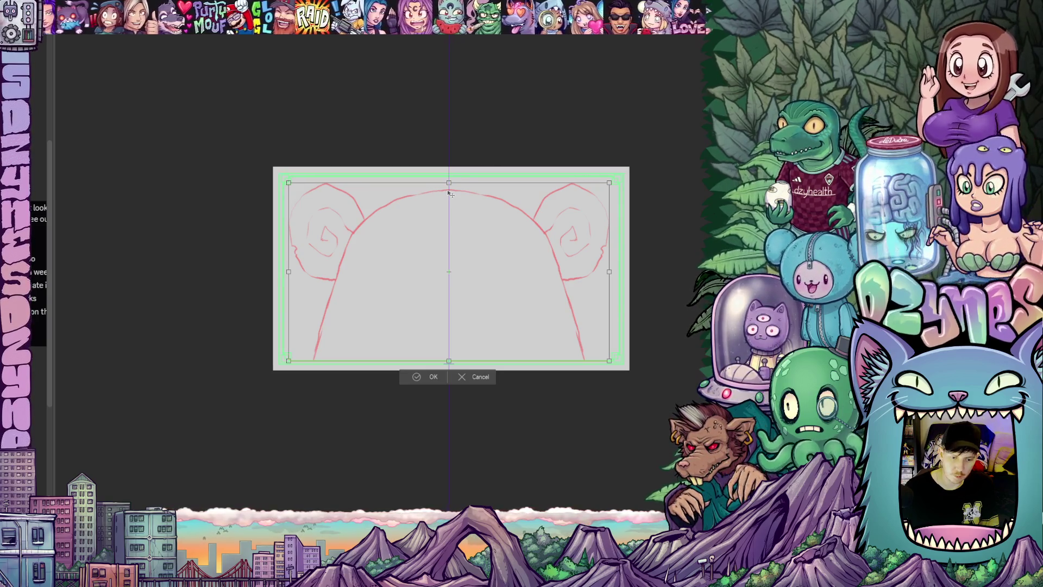
key(Right)
key(Right)
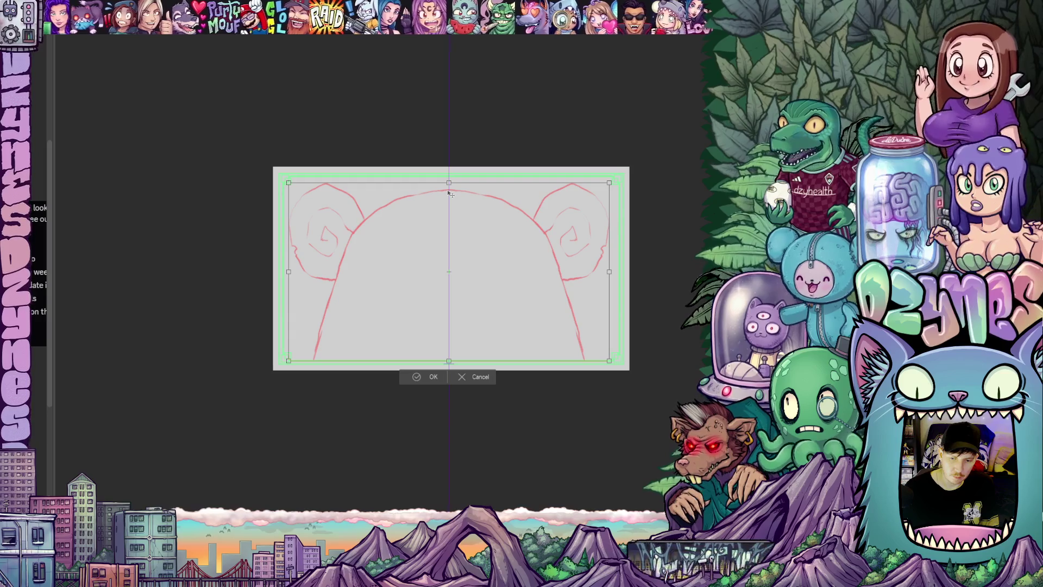
key(Right)
key(Right)
key(Right)
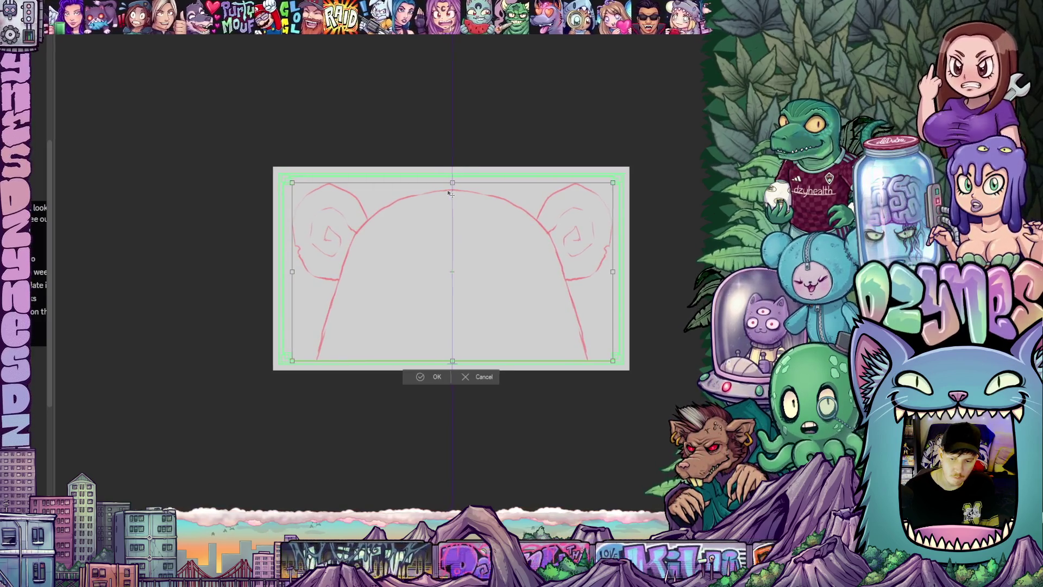
key(Right)
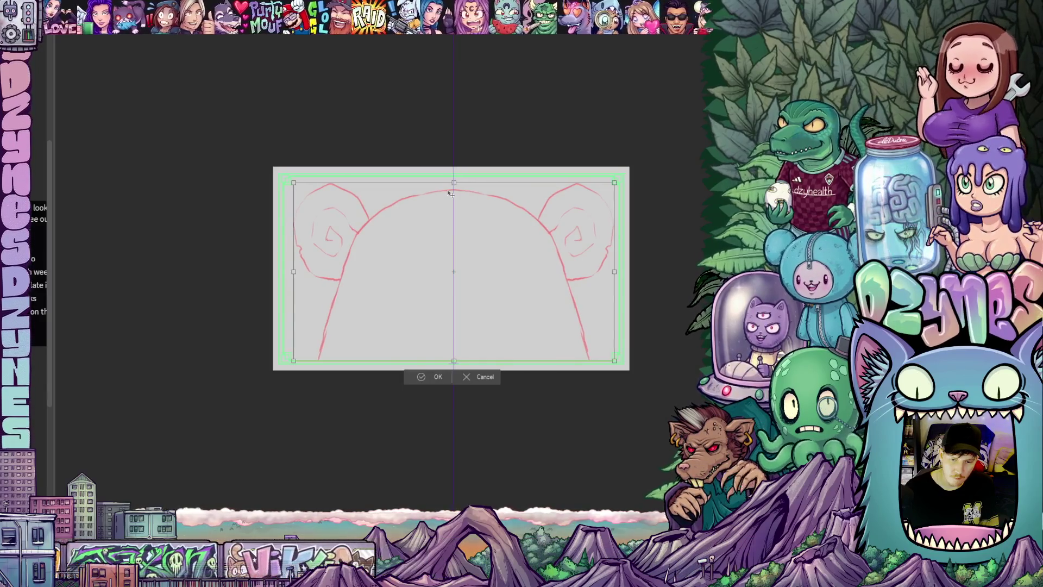
key(Left)
key(Left)
key(Left)
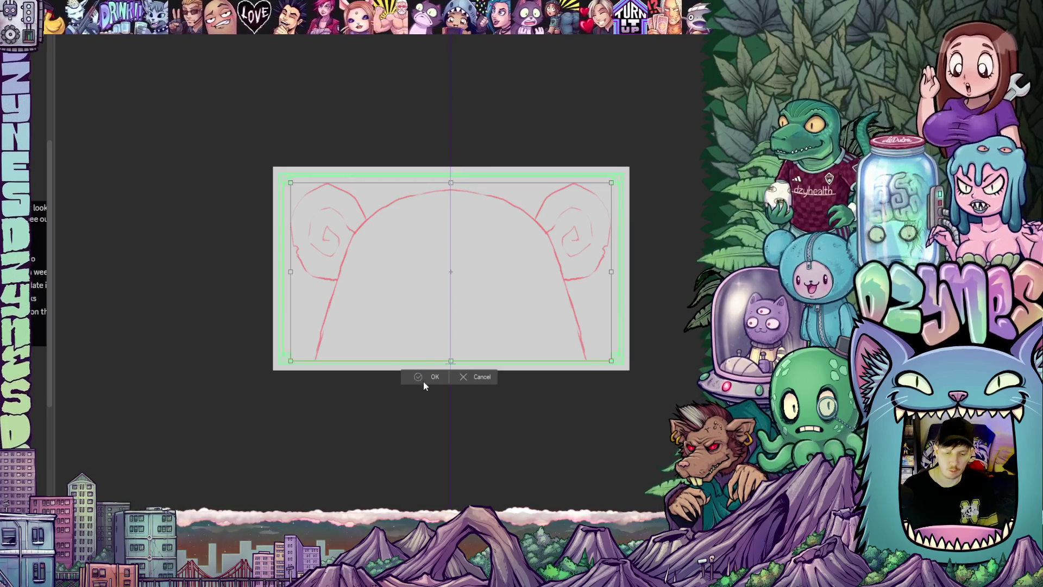
click(430, 378)
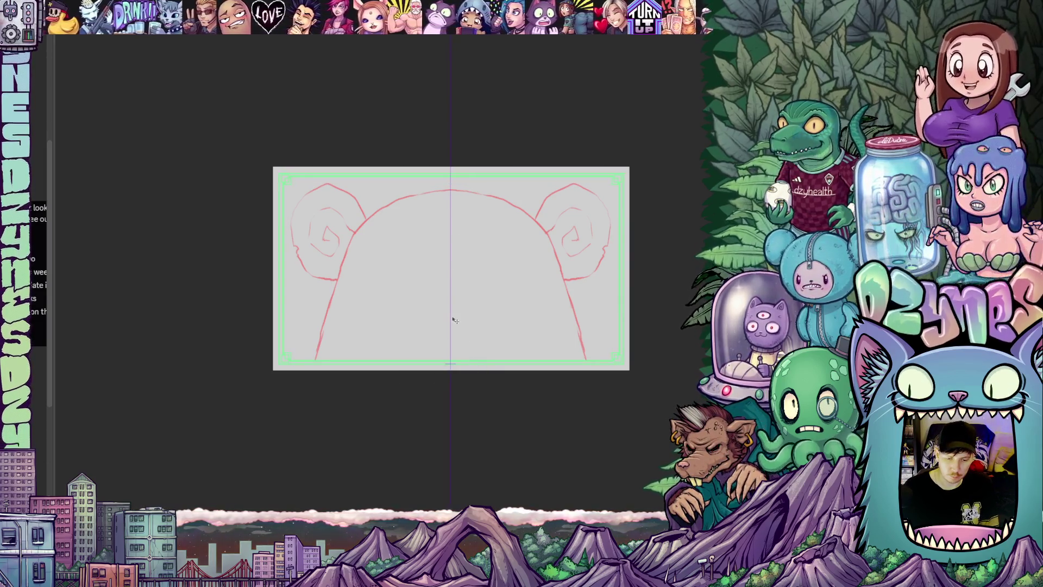
- Close the two top-of-head arcs into full eye ovals
scroll(452, 319, up, 2)
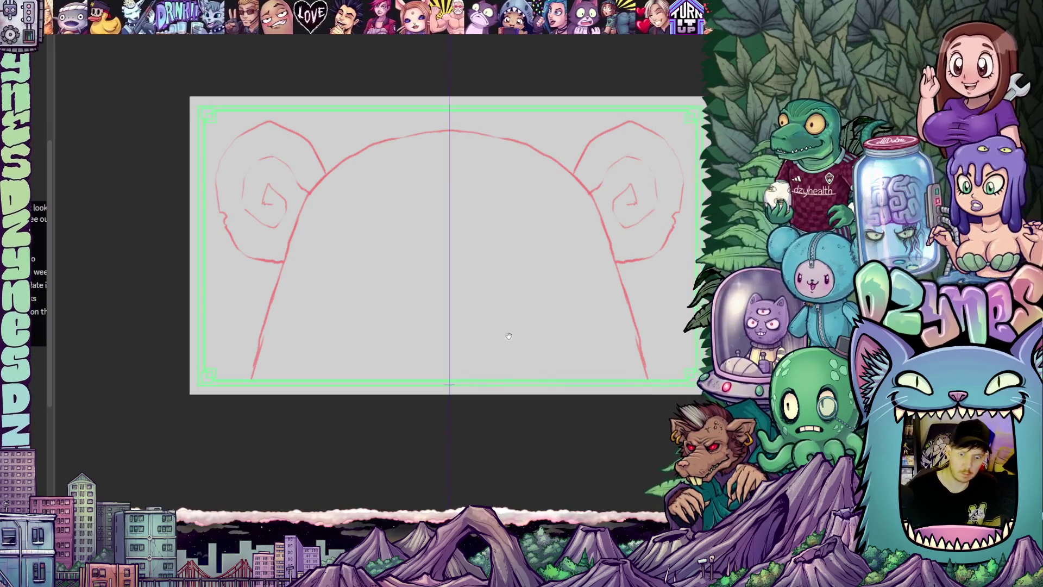
drag(509, 335, 494, 385)
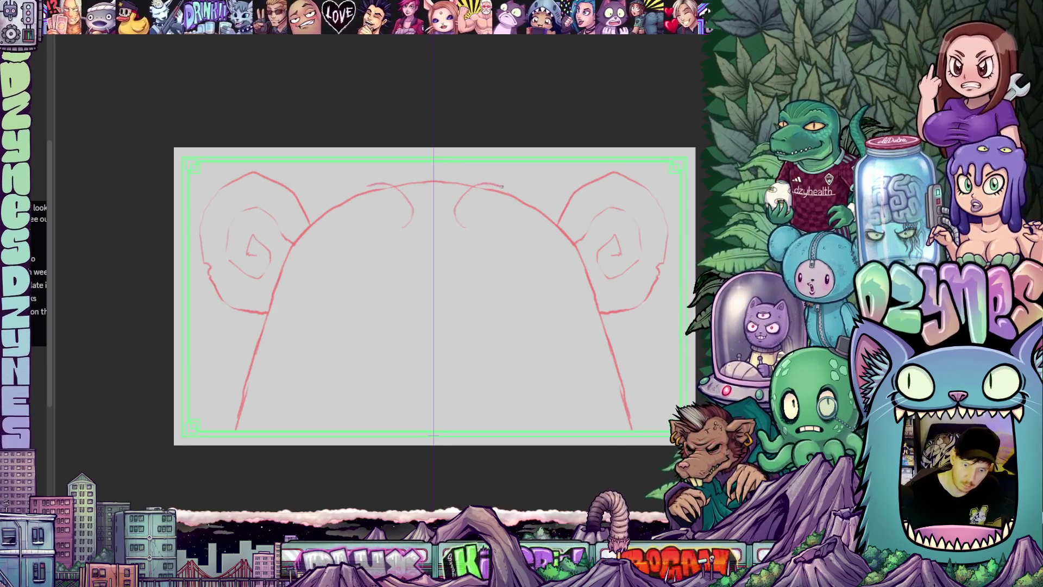
drag(521, 215, 459, 222)
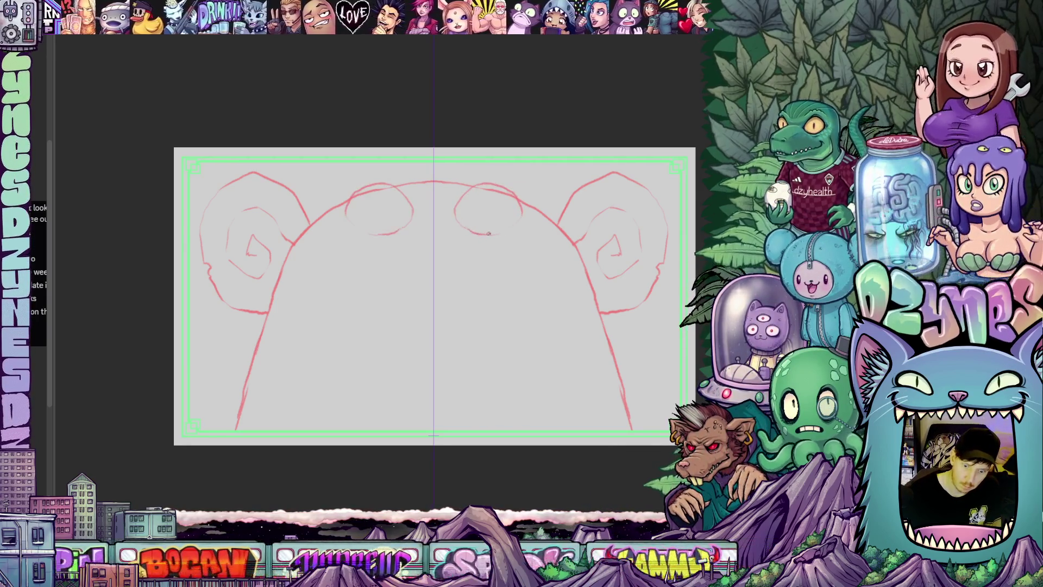
drag(531, 316, 536, 298)
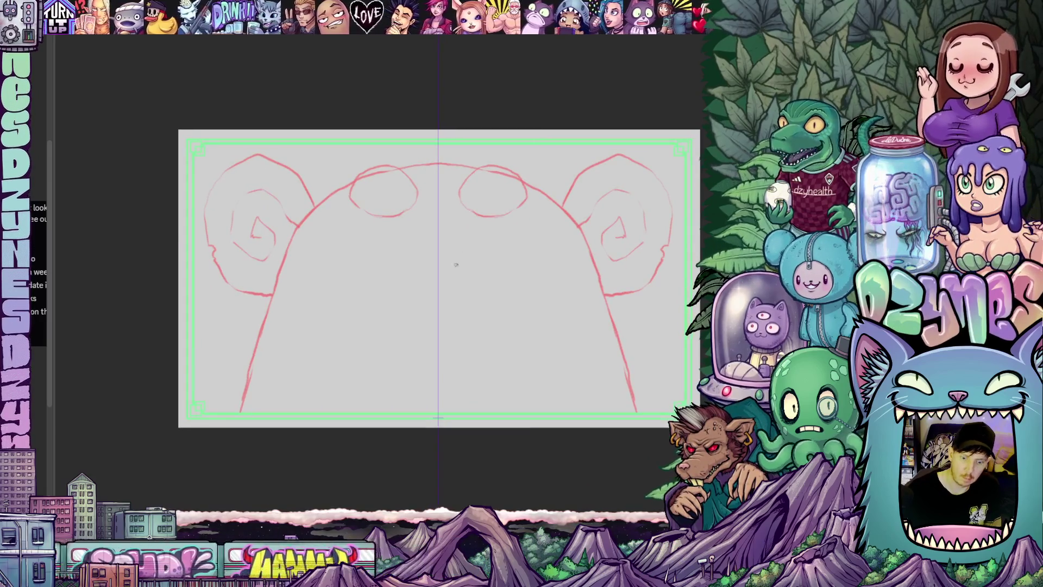
drag(496, 239, 490, 234)
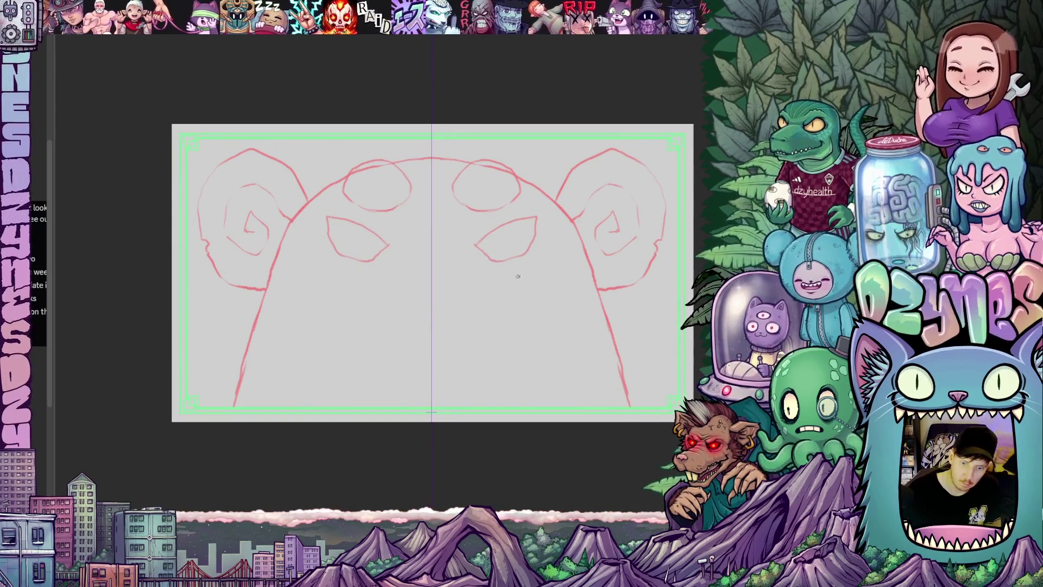
- Close the open eye loop into a circle and add a new eye loop on the lower face
scroll(500, 309, left, 2)
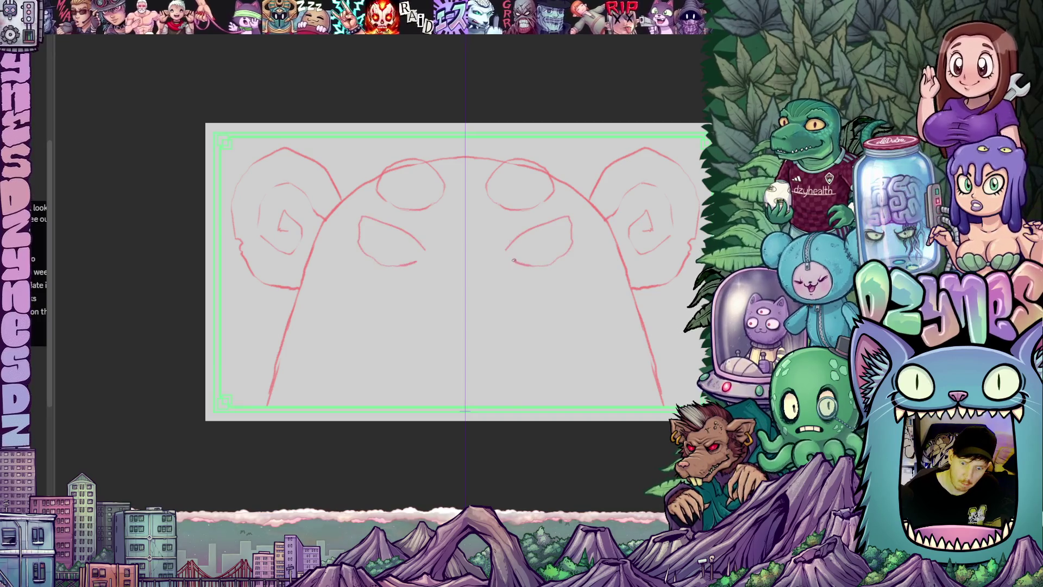
mouse_move(546, 321)
mouse_down()
mouse_move(620, 285)
mouse_move(673, 283)
mouse_up()
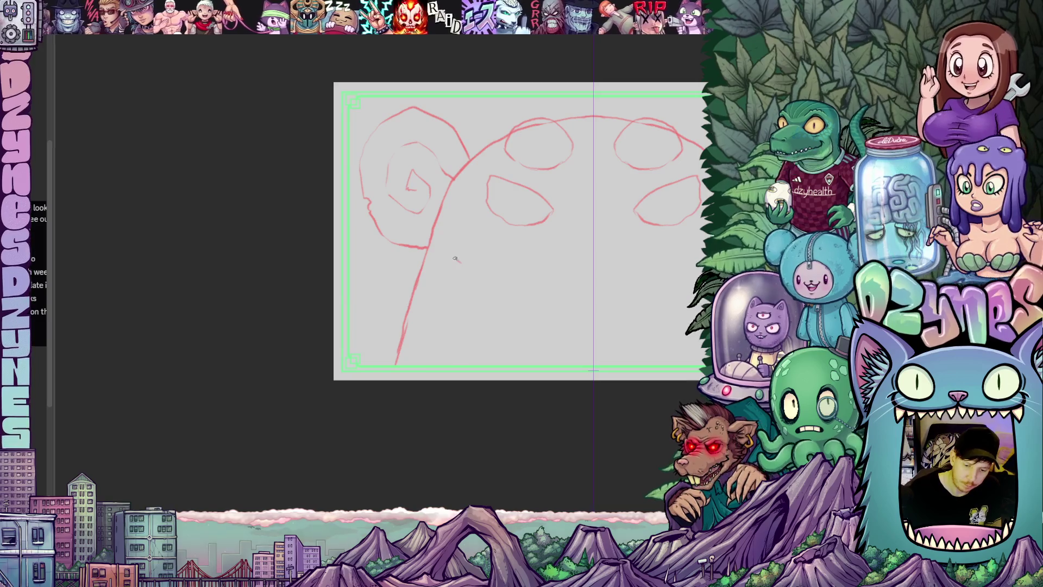
drag(439, 299, 462, 264)
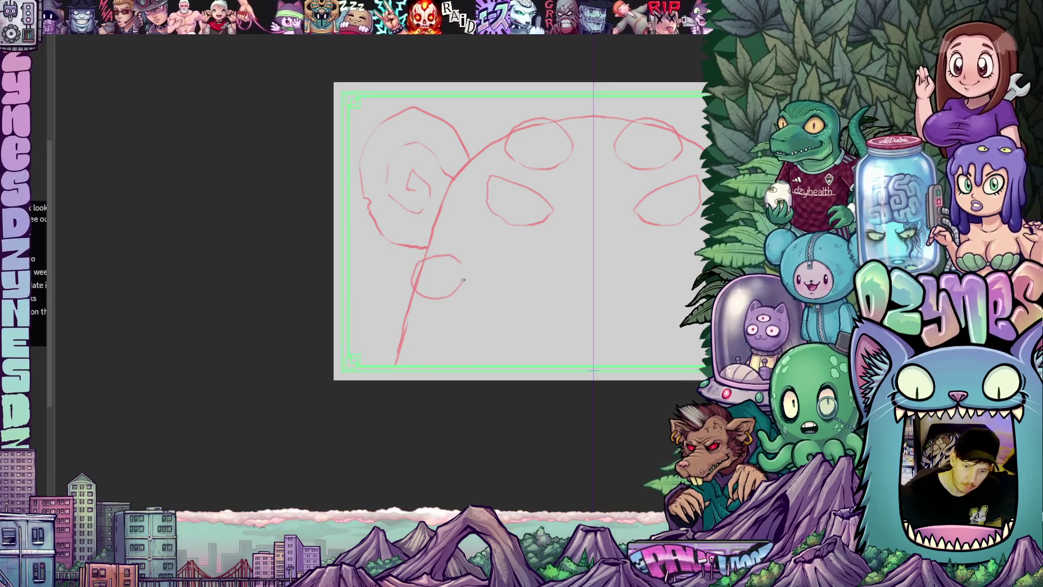
mouse_move(595, 370)
mouse_down()
mouse_move(566, 299)
mouse_move(540, 298)
mouse_move(560, 304)
mouse_move(545, 302)
mouse_move(566, 324)
mouse_up()
mouse_move(509, 258)
mouse_down()
mouse_move(469, 236)
mouse_move(438, 259)
mouse_move(486, 279)
mouse_move(508, 258)
mouse_up()
drag(568, 194, 552, 238)
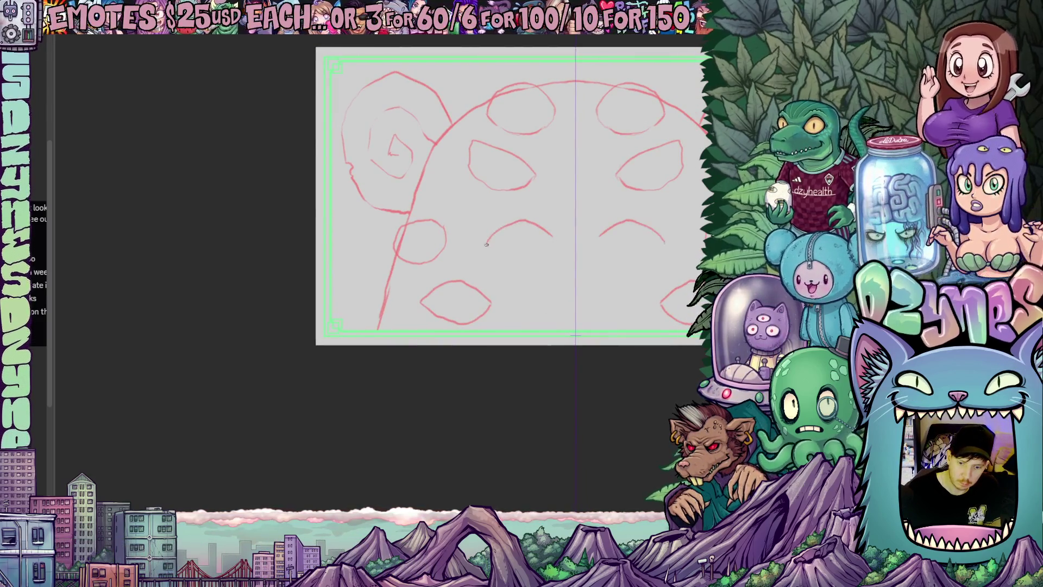
- Tilt the view and sketch the wide grin with teeth and small fangs below the eyes
mouse_move(613, 326)
mouse_down()
mouse_move(548, 276)
mouse_move(530, 300)
mouse_move(530, 286)
mouse_move(571, 309)
mouse_move(524, 301)
mouse_up()
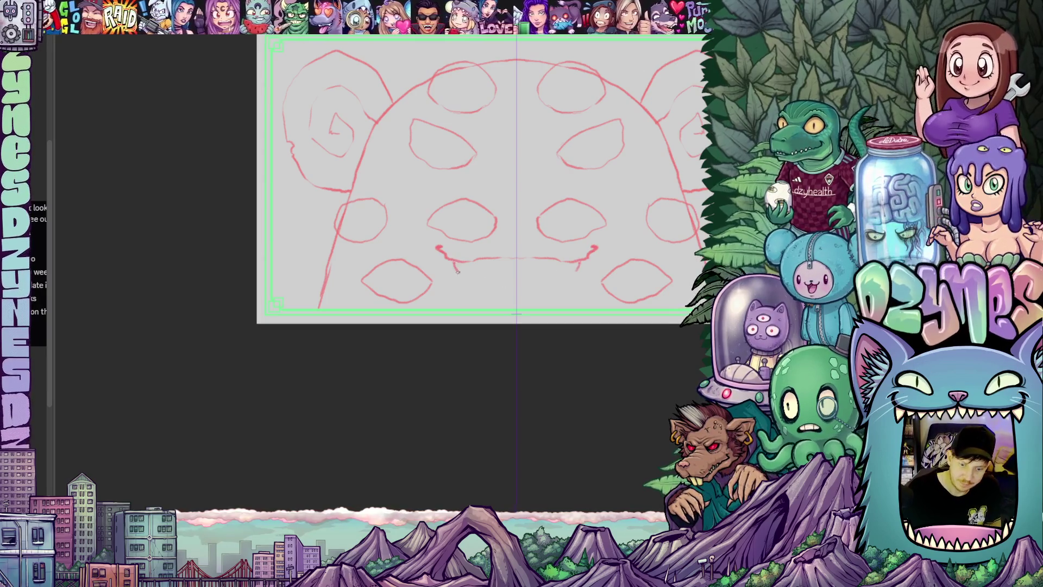
mouse_move(532, 294)
mouse_down()
mouse_move(503, 215)
mouse_move(513, 319)
mouse_up()
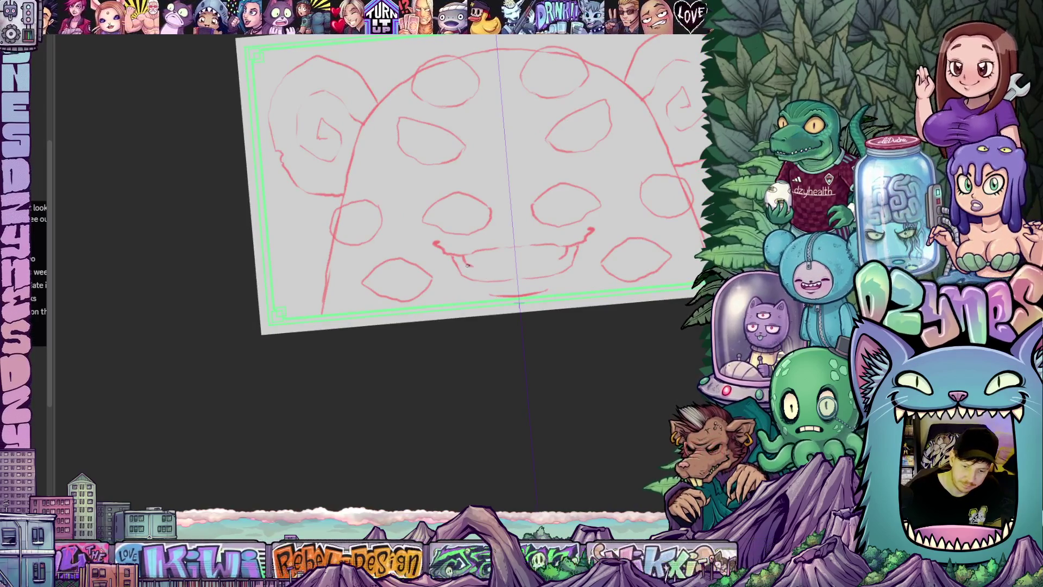
drag(454, 256, 459, 266)
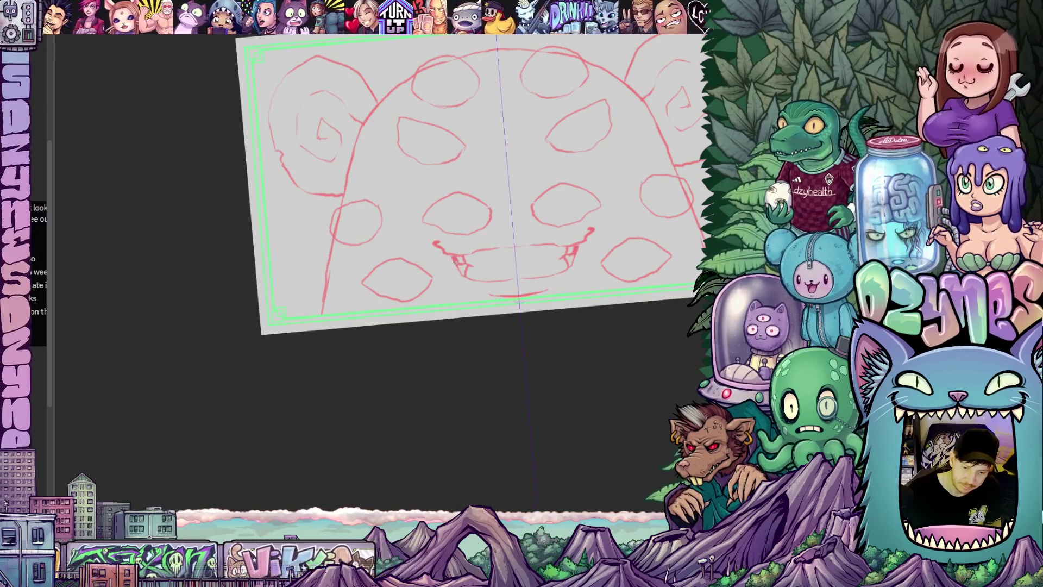
drag(566, 322, 553, 334)
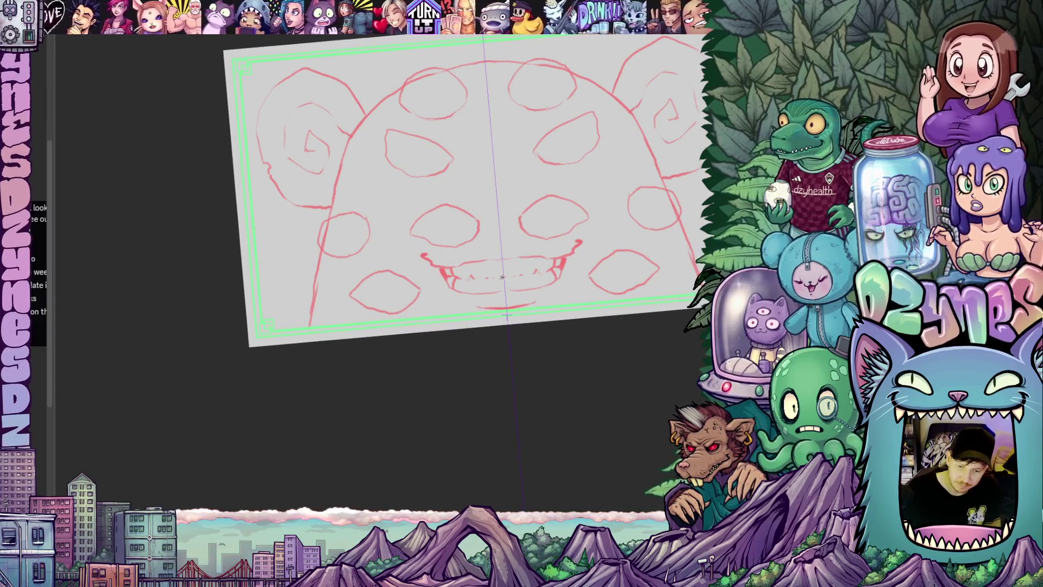
drag(557, 311, 541, 327)
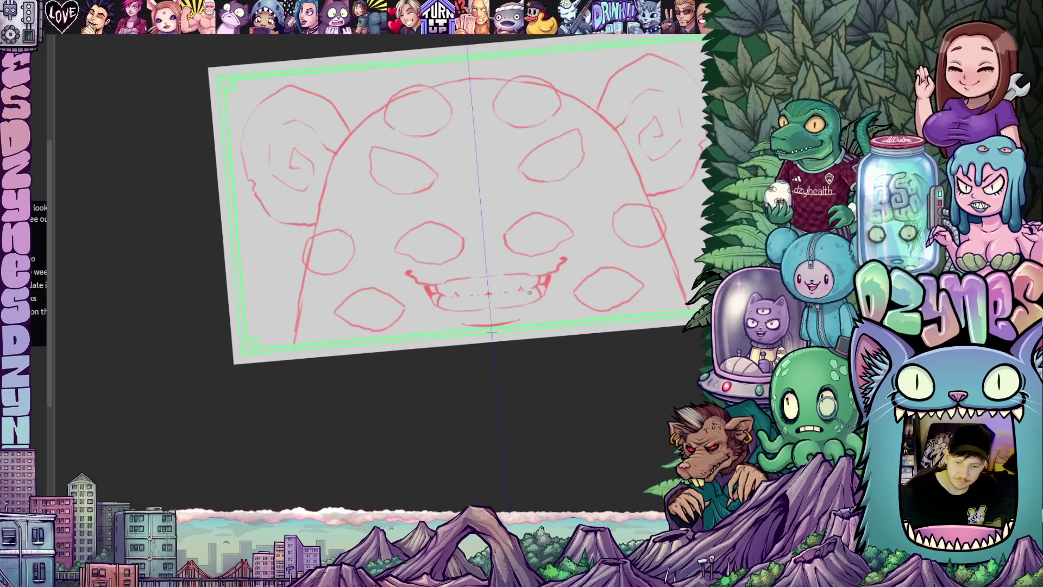
mouse_move(539, 288)
mouse_down()
mouse_move(540, 215)
mouse_move(505, 246)
mouse_move(551, 268)
mouse_move(521, 303)
mouse_up()
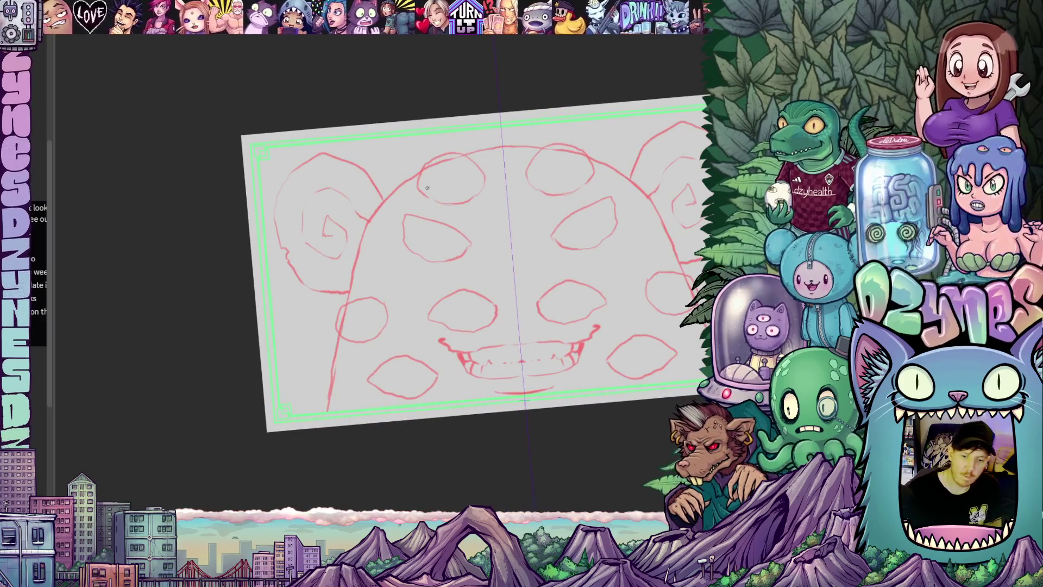
mouse_move(644, 272)
mouse_down()
mouse_move(633, 234)
mouse_move(601, 233)
mouse_move(583, 264)
mouse_up()
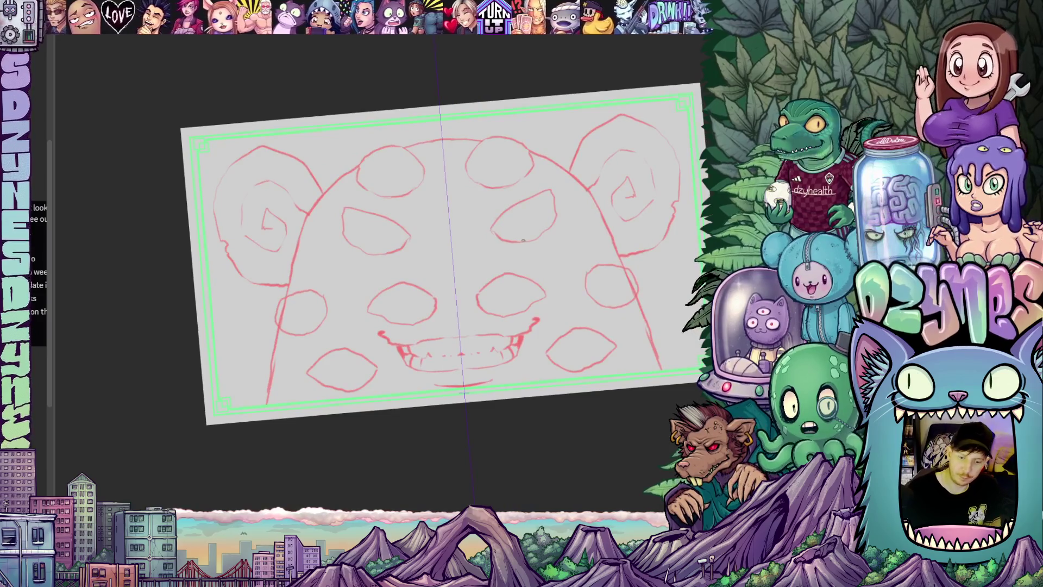
drag(472, 335, 574, 287)
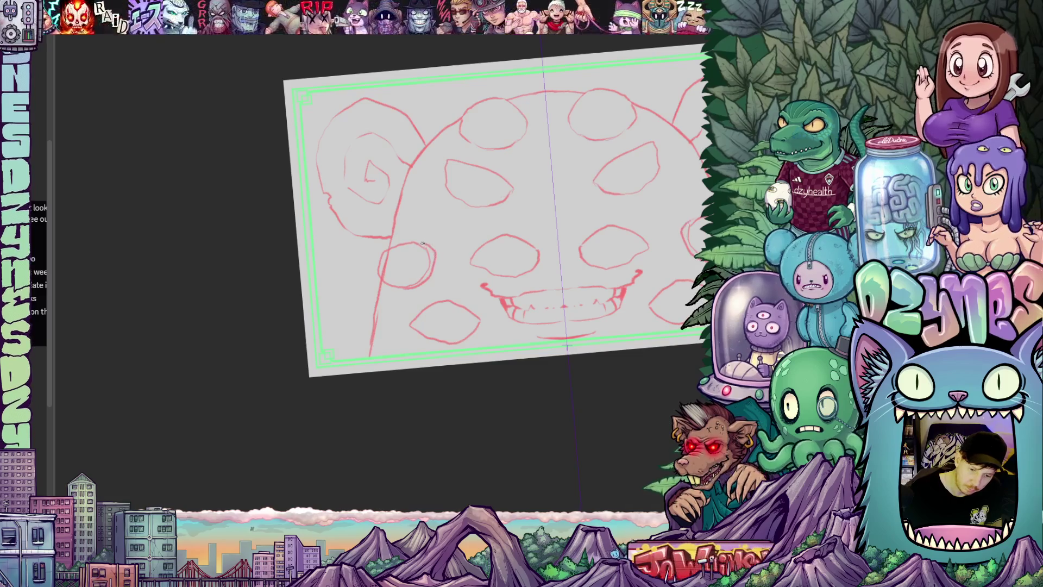
- Retrace the left eye circle, undo the doubled outline, and frame the whole drawing
drag(432, 273, 403, 290)
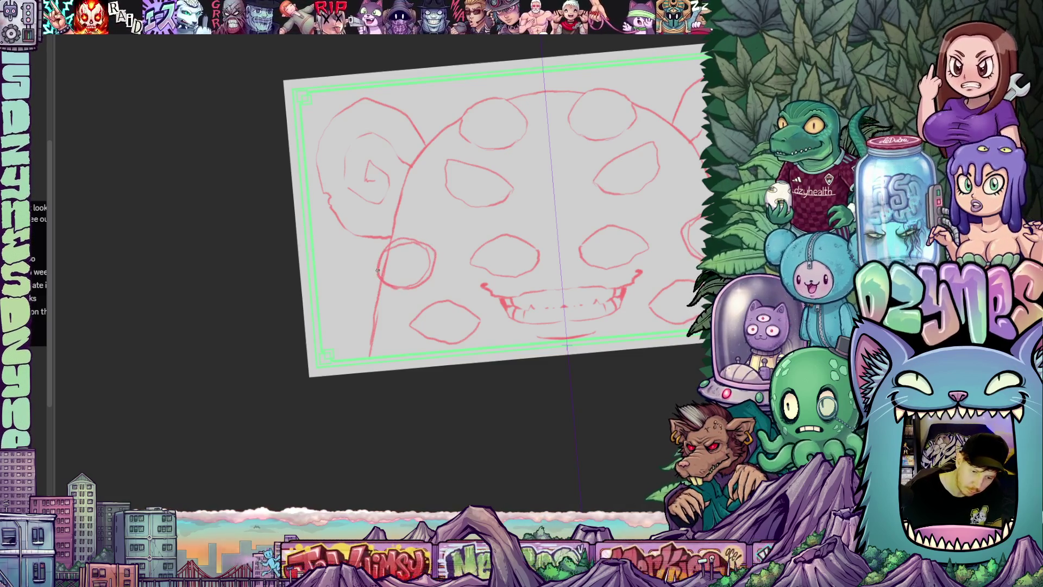
key(ctrl+z)
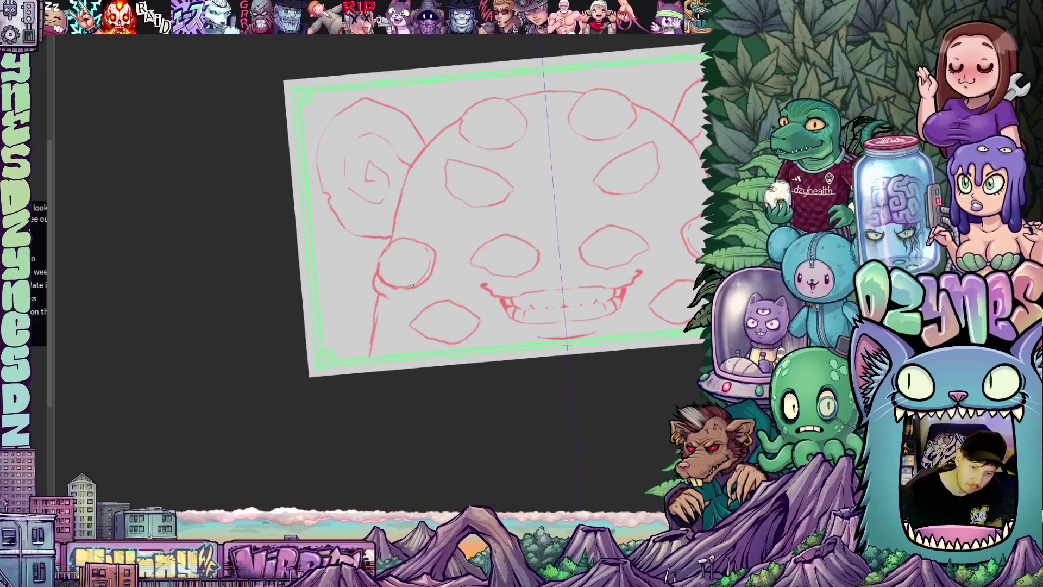
mouse_move(630, 342)
mouse_down()
mouse_move(578, 311)
mouse_move(576, 333)
mouse_move(531, 361)
mouse_move(534, 400)
mouse_move(514, 391)
mouse_move(517, 377)
mouse_move(546, 424)
mouse_up()
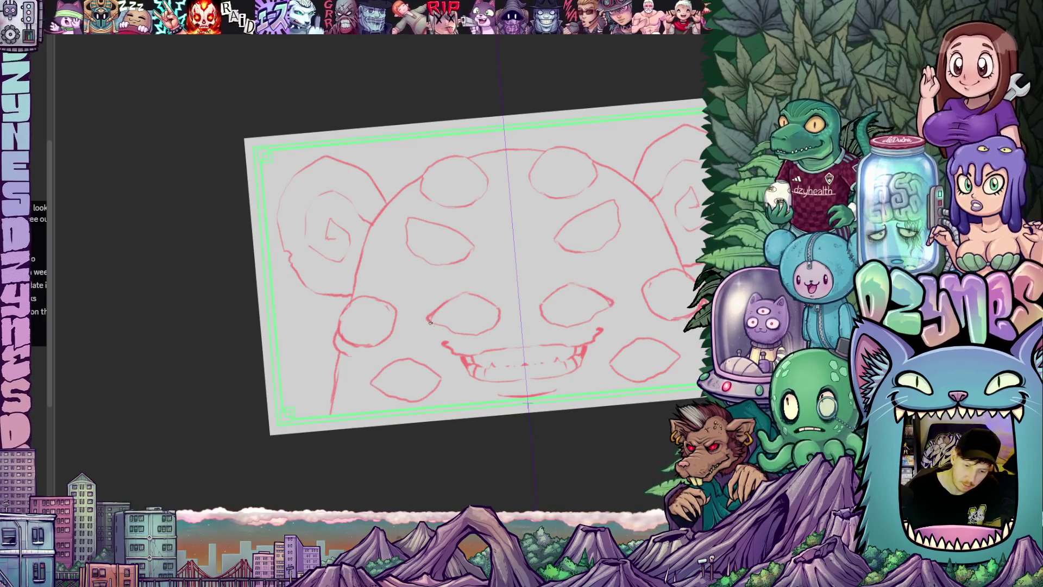
drag(453, 327, 376, 287)
mouse_move(562, 366)
mouse_down()
mouse_move(589, 389)
mouse_move(578, 379)
mouse_up()
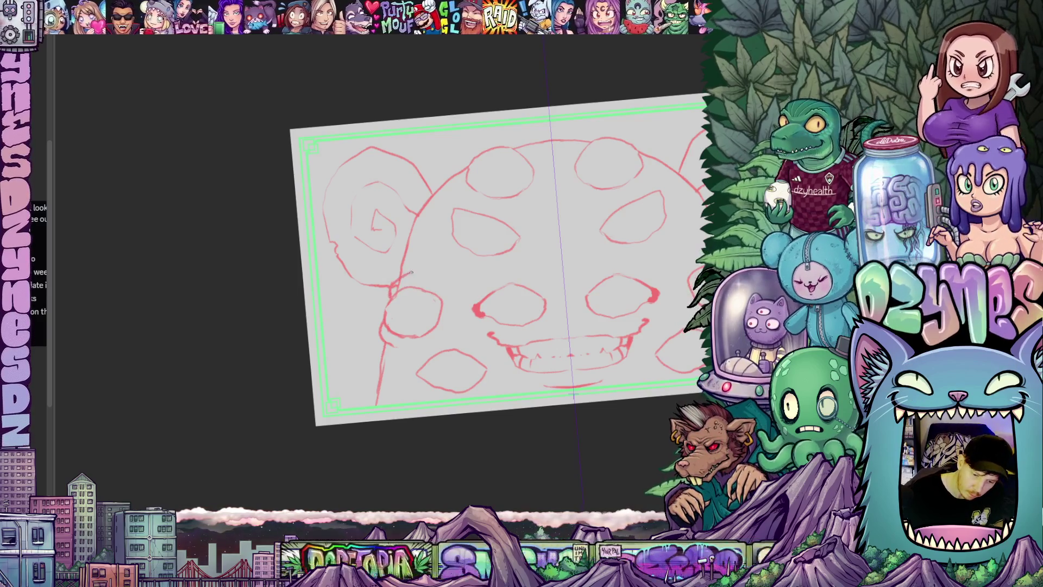
drag(402, 278, 229, 247)
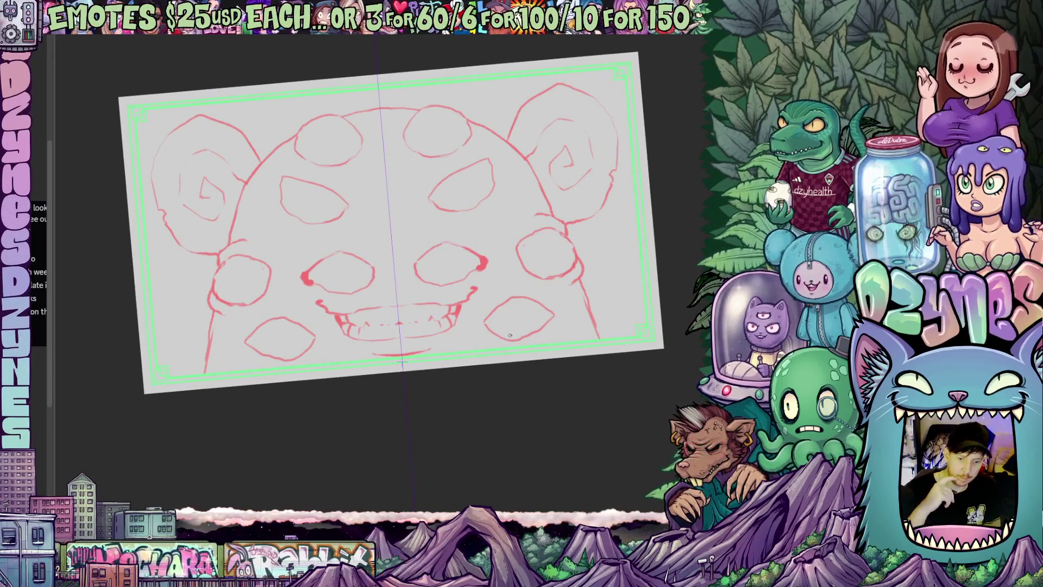
- Add a lid arc over the right eye, then reset the view to level and fit
mouse_move(444, 242)
mouse_down()
mouse_move(480, 240)
mouse_move(488, 253)
mouse_up()
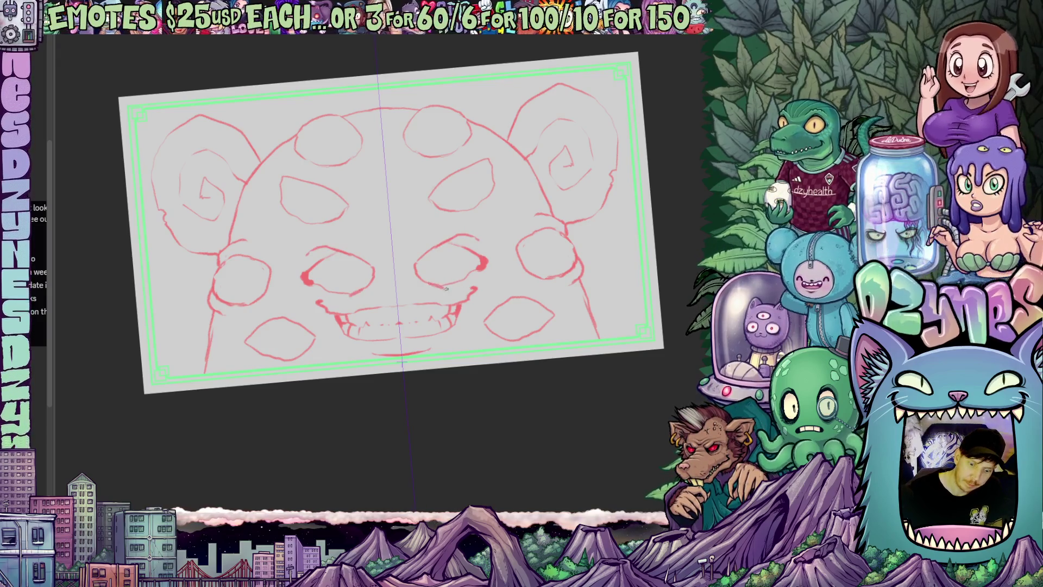
drag(525, 331, 468, 280)
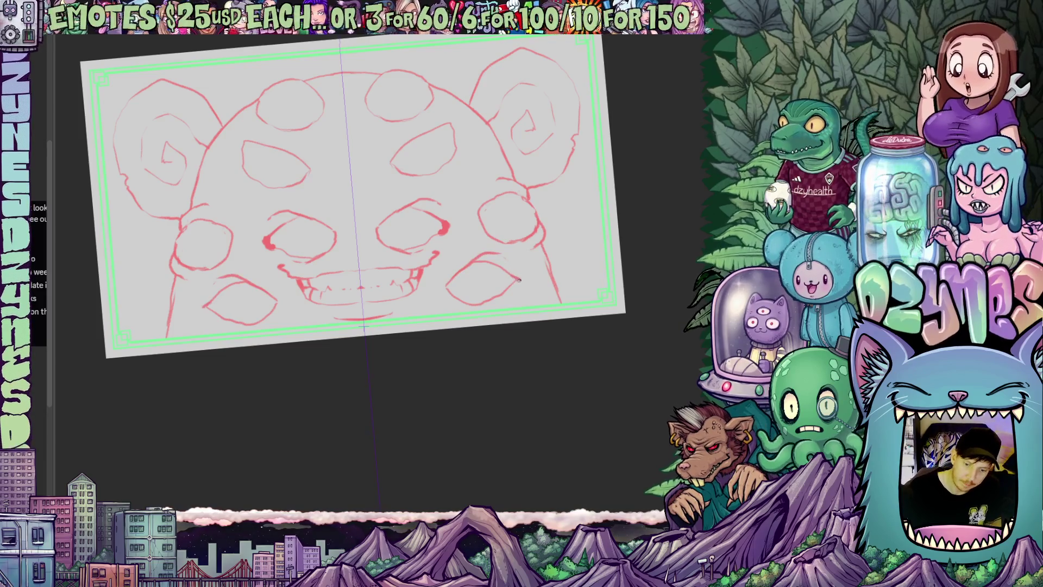
mouse_move(525, 306)
mouse_down()
mouse_move(536, 298)
mouse_move(503, 426)
mouse_move(536, 369)
mouse_up()
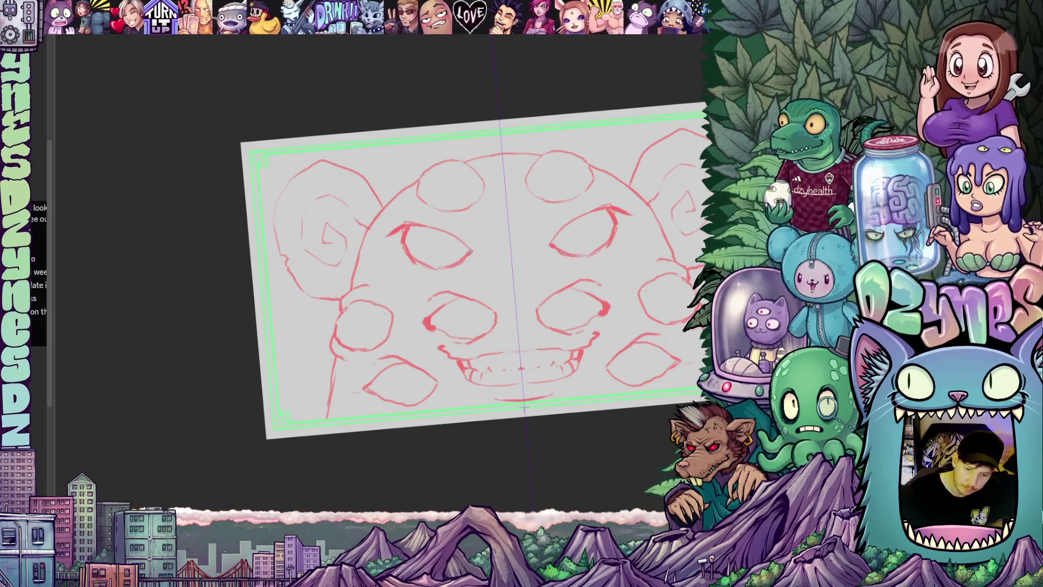
mouse_move(473, 207)
mouse_down()
mouse_move(434, 246)
mouse_move(442, 269)
mouse_up()
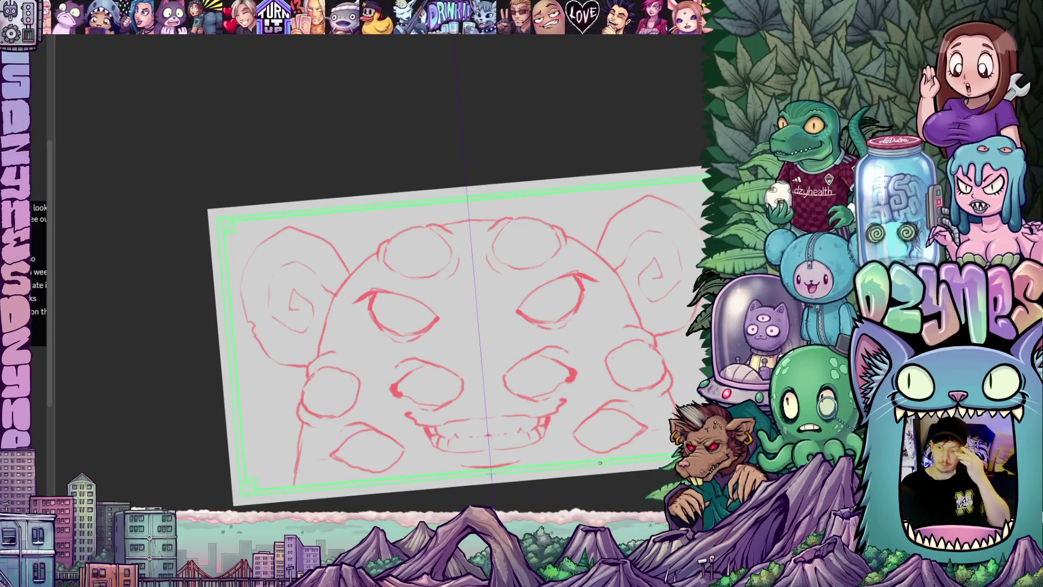
mouse_move(558, 443)
mouse_down()
mouse_move(583, 392)
mouse_move(583, 332)
mouse_move(553, 373)
mouse_up()
mouse_move(627, 411)
mouse_down()
mouse_move(564, 411)
mouse_move(602, 375)
mouse_move(491, 263)
mouse_up()
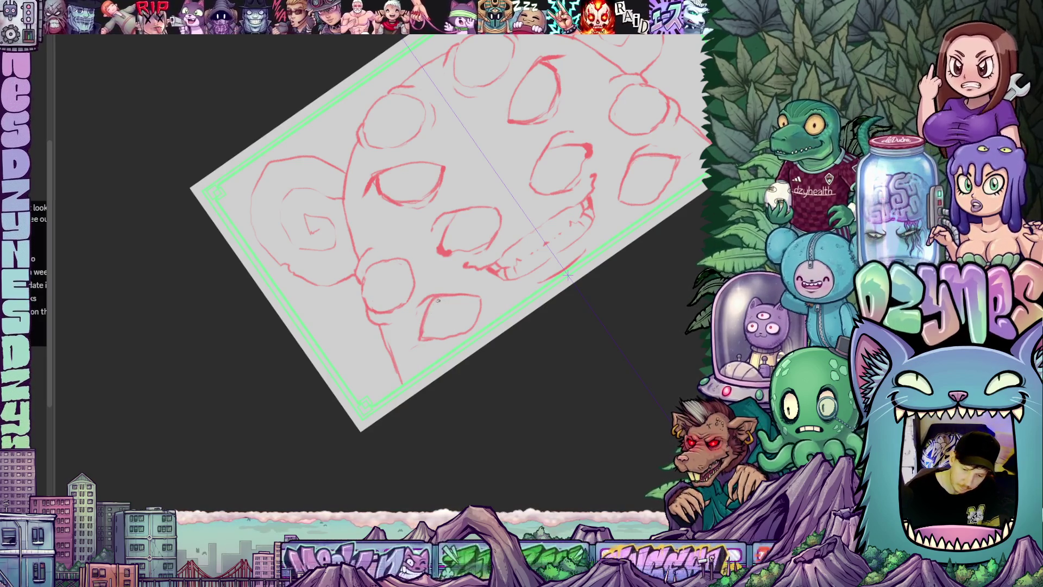
key(ctrl+0)
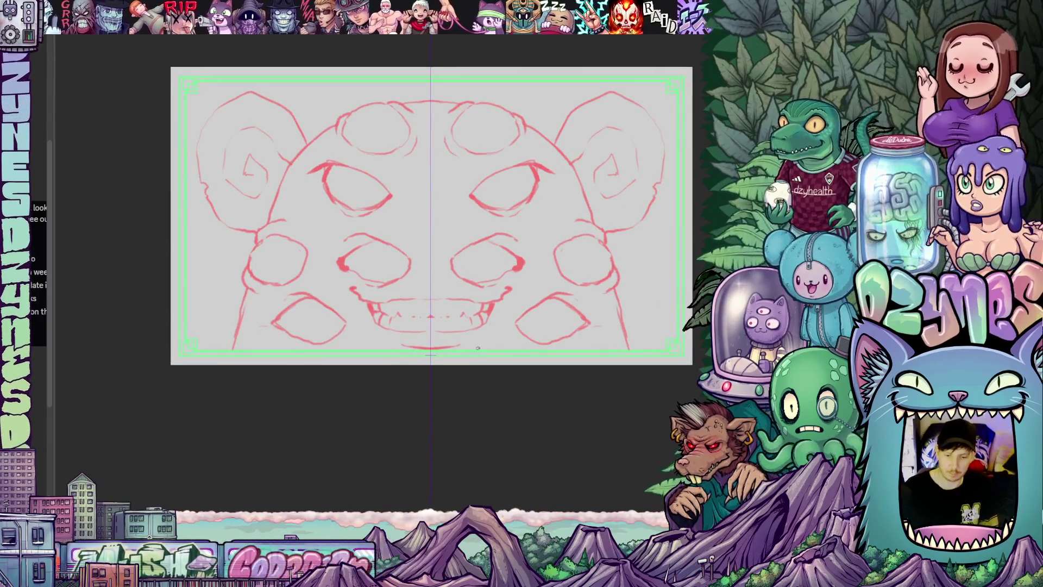
- Tilt the canvas to about 10° and zoom in on the sketch's left side
mouse_move(476, 347)
mouse_down()
mouse_move(460, 349)
mouse_move(506, 339)
mouse_move(487, 364)
mouse_move(500, 380)
mouse_up()
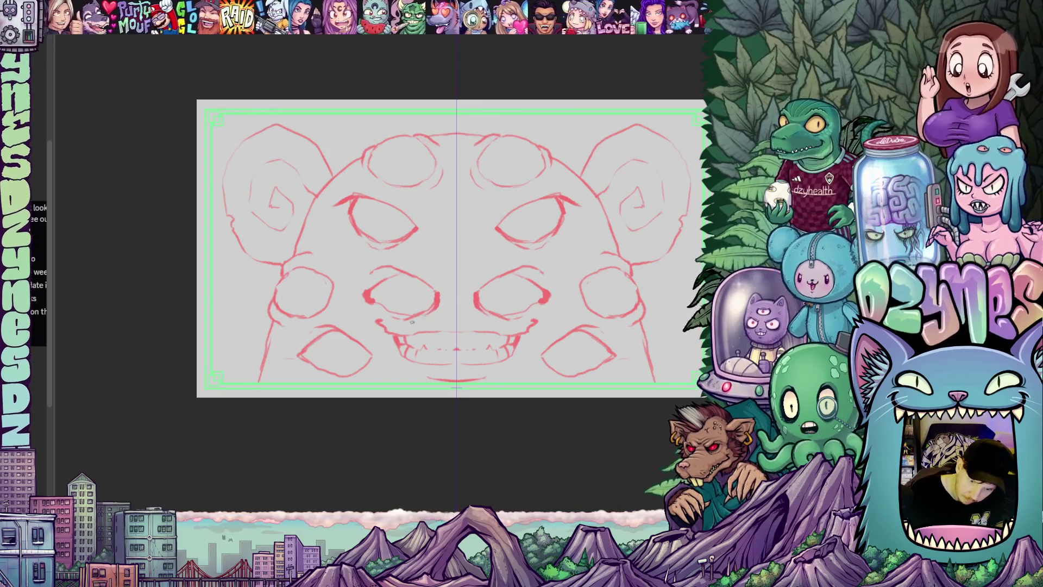
drag(545, 348, 477, 362)
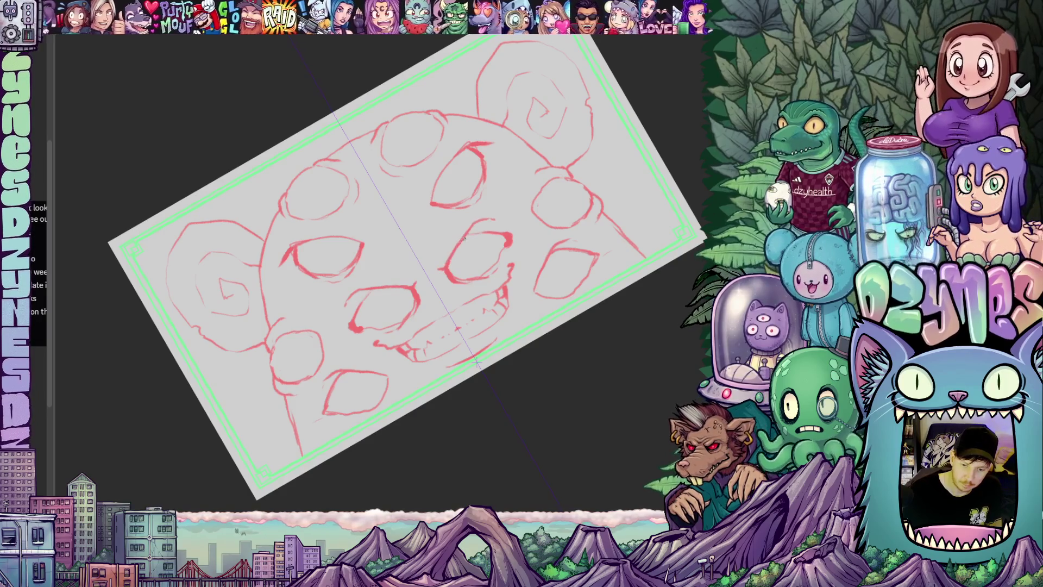
drag(566, 262, 461, 317)
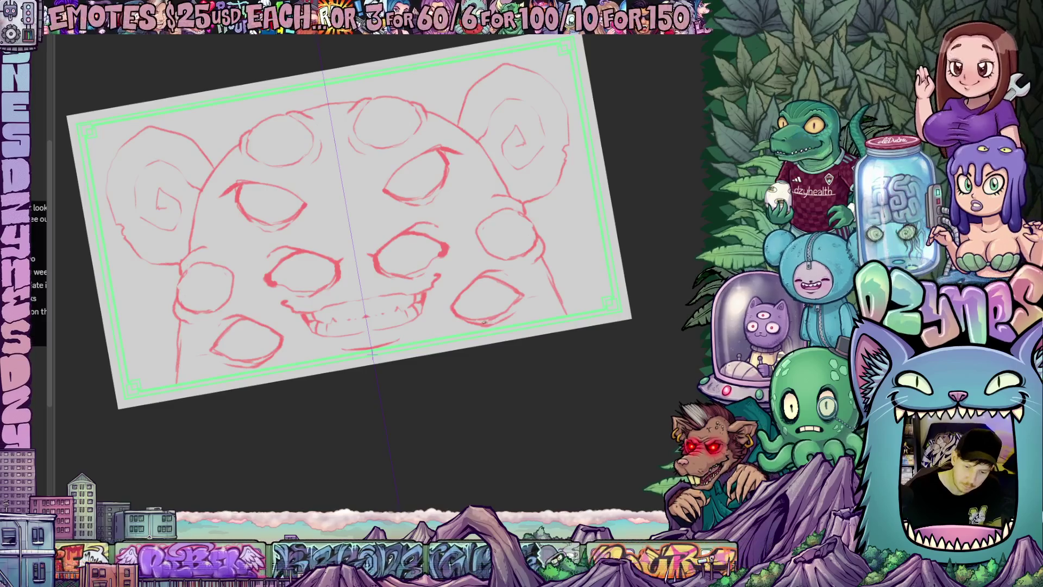
mouse_move(484, 322)
mouse_down()
mouse_move(529, 355)
mouse_move(542, 392)
mouse_up()
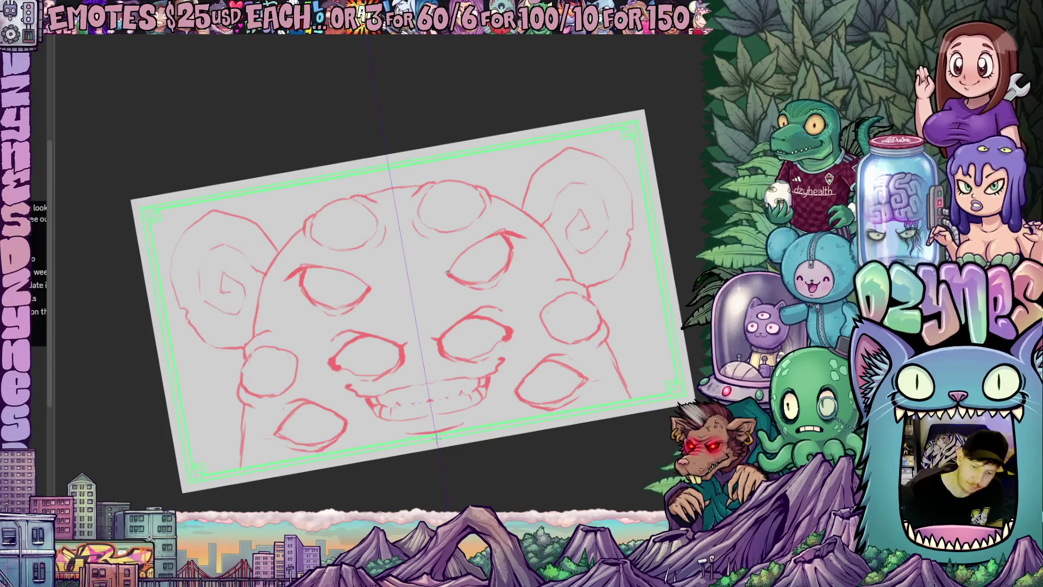
mouse_move(475, 263)
mouse_down()
mouse_move(425, 378)
mouse_move(397, 307)
mouse_up()
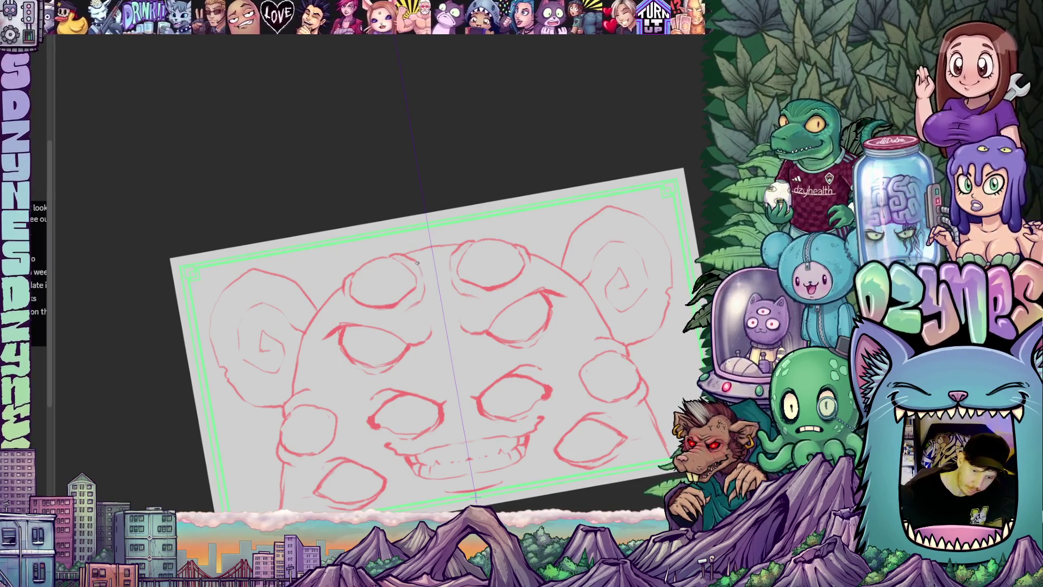
mouse_move(499, 367)
mouse_down()
mouse_move(440, 313)
mouse_move(453, 344)
mouse_up()
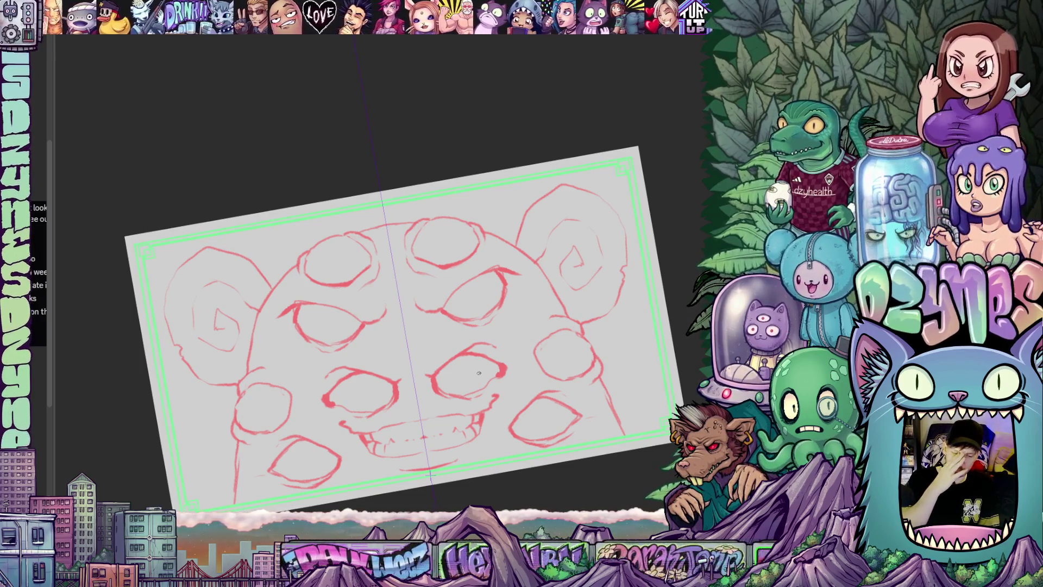
mouse_move(554, 414)
mouse_down()
mouse_move(549, 283)
mouse_move(596, 402)
mouse_up()
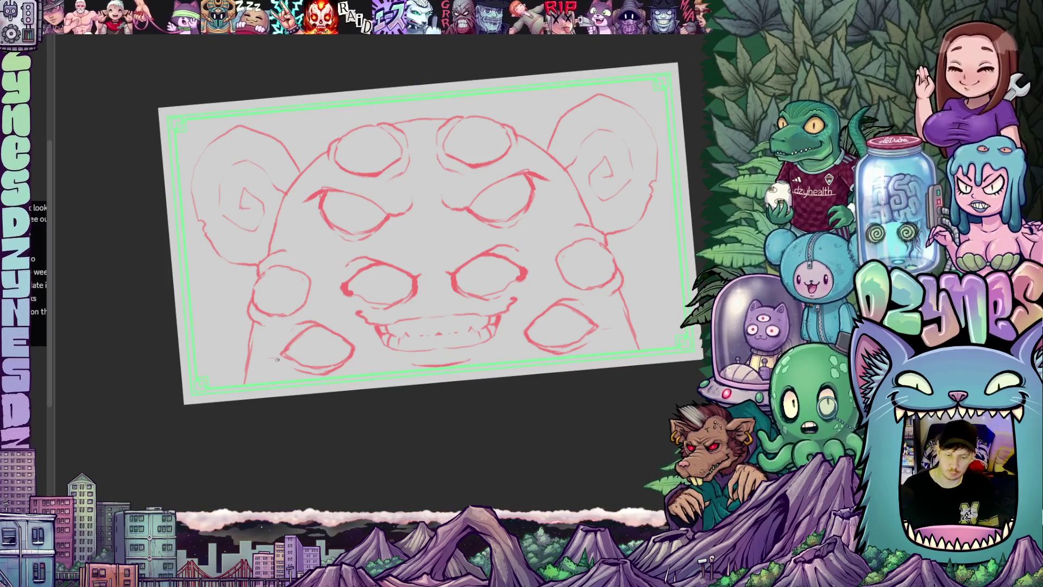
scroll(278, 360, up, 1)
mouse_move(249, 374)
mouse_down()
mouse_move(357, 316)
mouse_move(299, 300)
mouse_move(334, 320)
mouse_move(311, 332)
mouse_move(386, 345)
mouse_up()
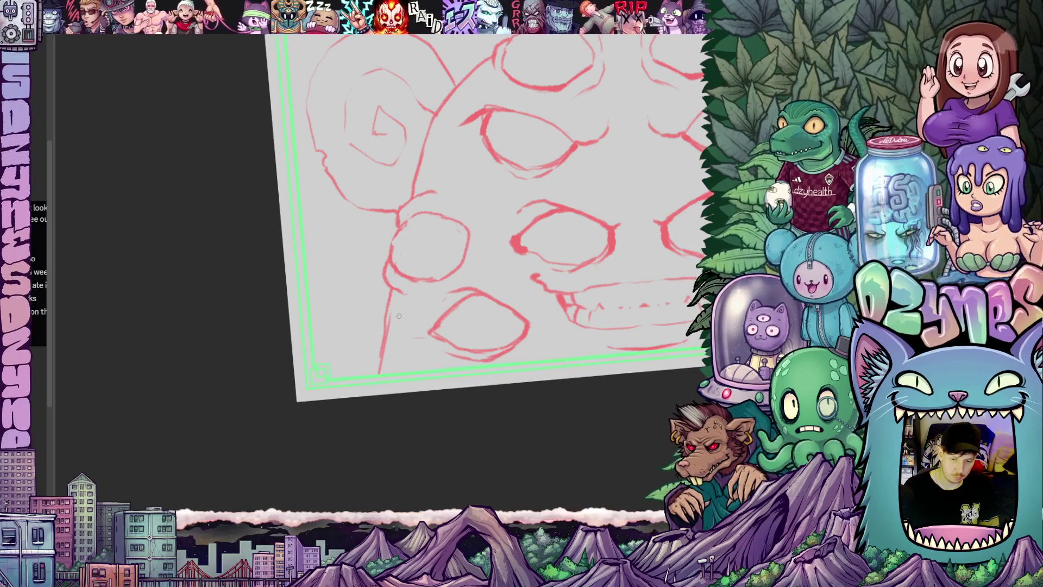
scroll(399, 316, up, 2)
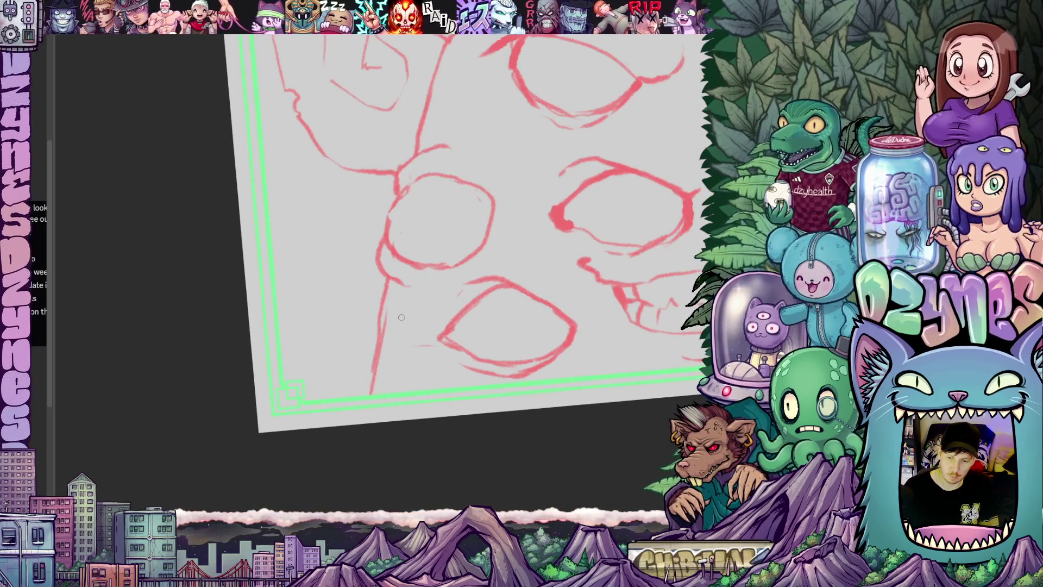
- Ink the black curve beneath the lower-left eye over the red sketch
mouse_move(446, 438)
mouse_down()
mouse_move(531, 392)
mouse_move(504, 415)
mouse_move(516, 431)
mouse_up()
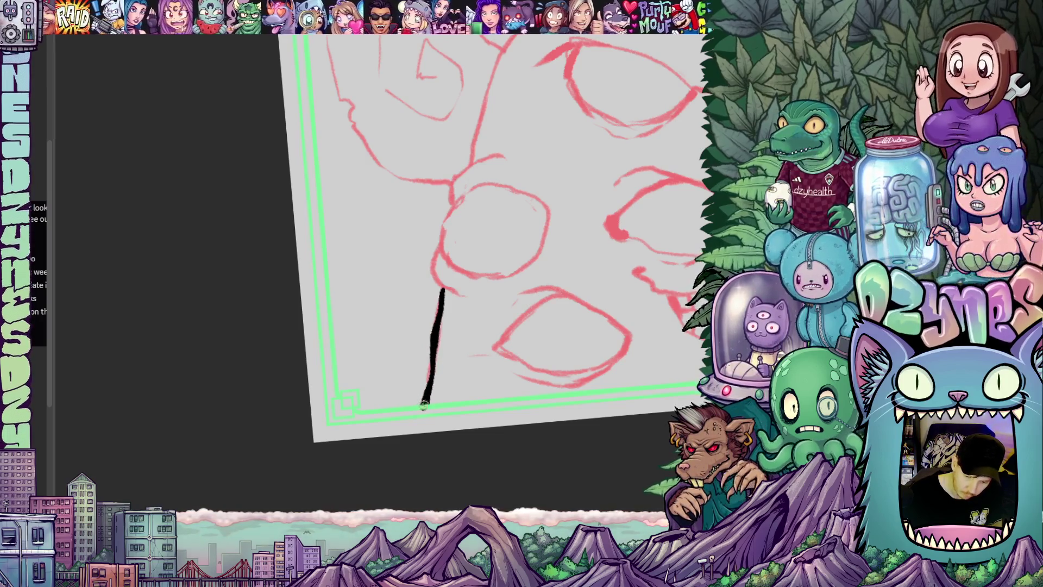
mouse_move(577, 345)
mouse_down()
mouse_move(498, 316)
mouse_move(548, 390)
mouse_up()
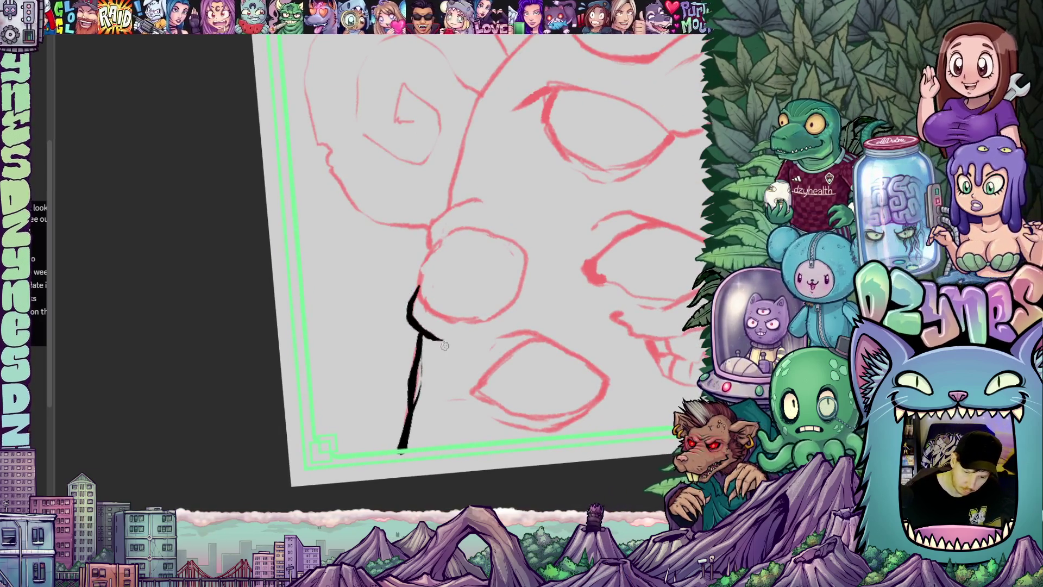
drag(488, 329, 502, 351)
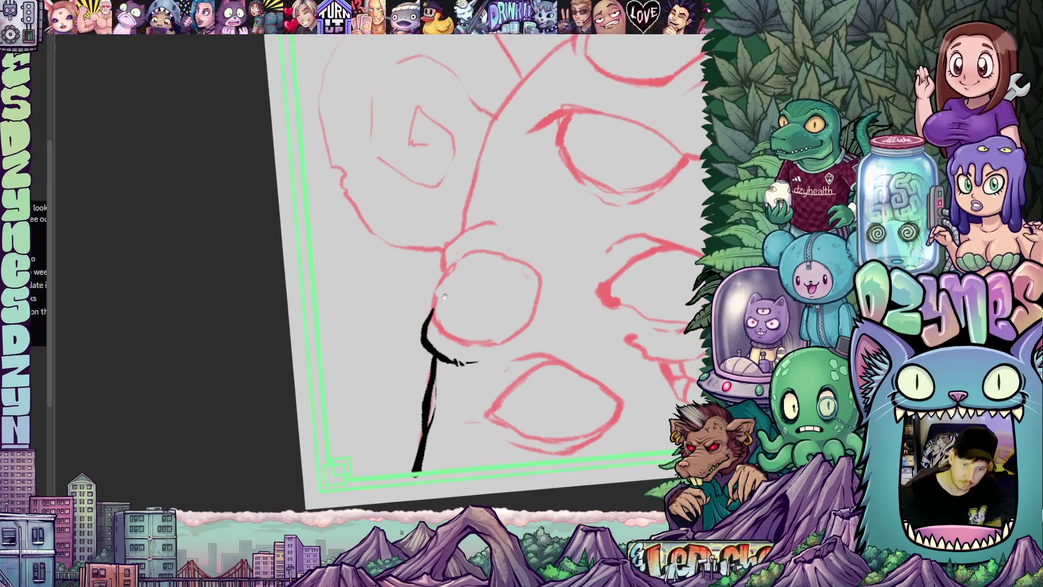
mouse_move(461, 259)
mouse_down()
mouse_move(438, 290)
mouse_move(444, 227)
mouse_move(477, 200)
mouse_move(500, 294)
mouse_move(537, 321)
mouse_move(500, 365)
mouse_move(440, 357)
mouse_move(549, 193)
mouse_move(535, 328)
mouse_up()
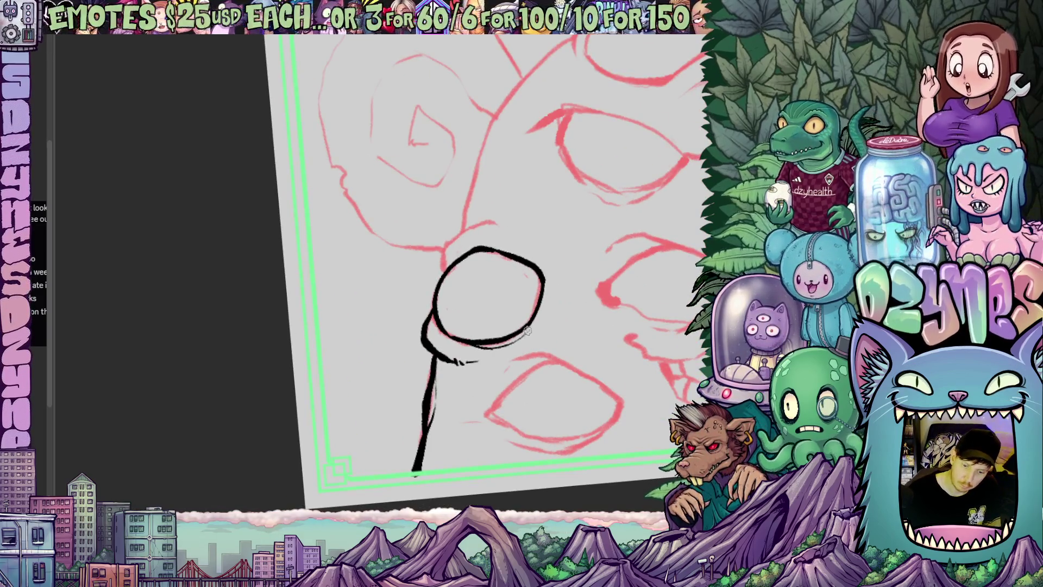
drag(594, 306, 417, 169)
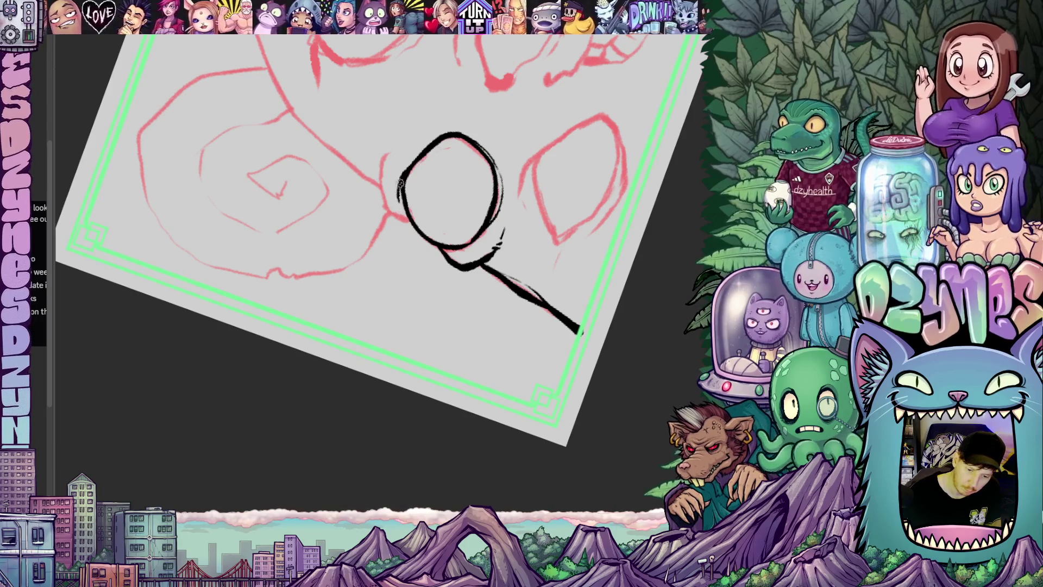
- Ink the head outline running down from the first eye and the second eye's left edge
mouse_move(517, 235)
mouse_down()
mouse_move(435, 202)
mouse_move(421, 182)
mouse_move(466, 163)
mouse_move(512, 274)
mouse_move(525, 271)
mouse_up()
mouse_move(501, 216)
mouse_down()
mouse_move(443, 287)
mouse_move(466, 291)
mouse_up()
drag(581, 314, 526, 328)
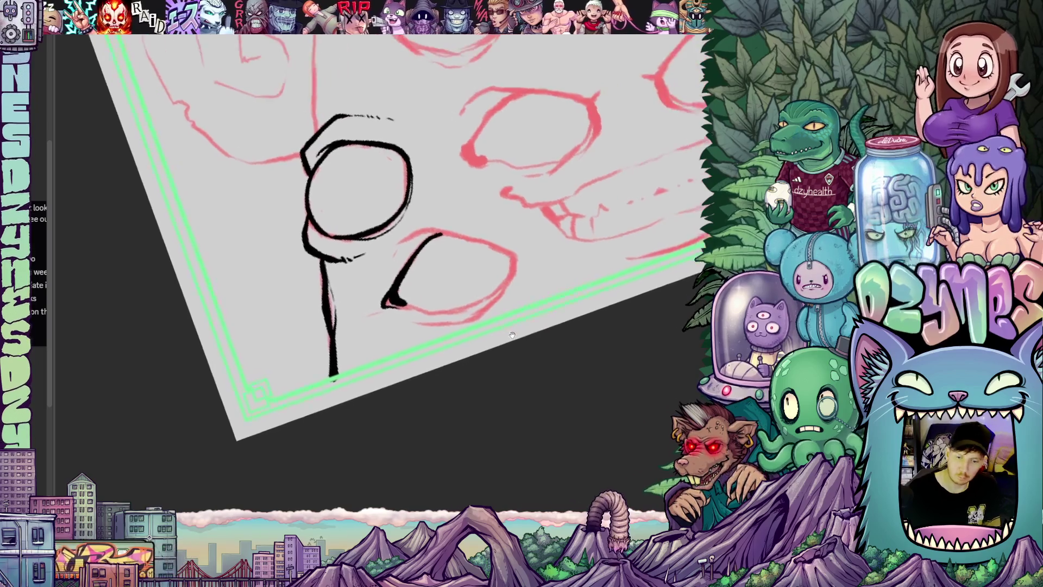
drag(519, 253, 491, 307)
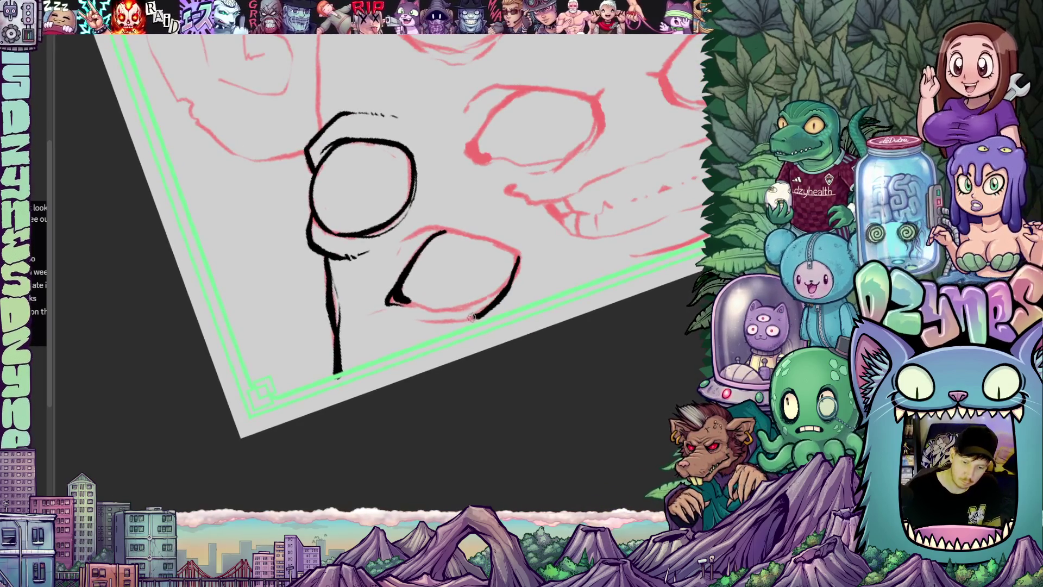
- Rotate the canvas and ink strokes along the second eye's edge, zooming onto the eyes
drag(419, 323, 436, 266)
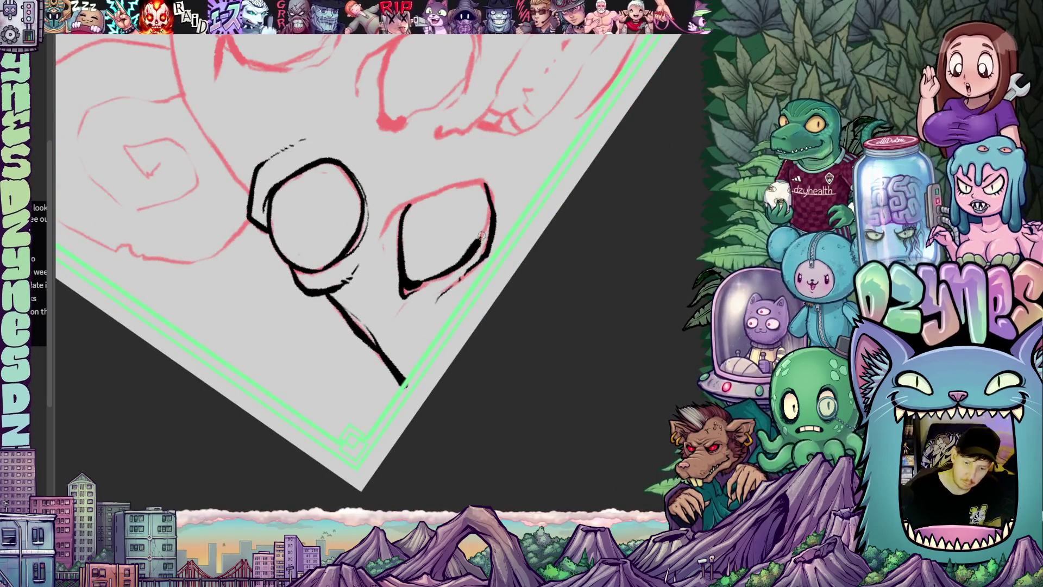
mouse_move(487, 197)
mouse_down()
mouse_move(497, 296)
mouse_move(451, 394)
mouse_up()
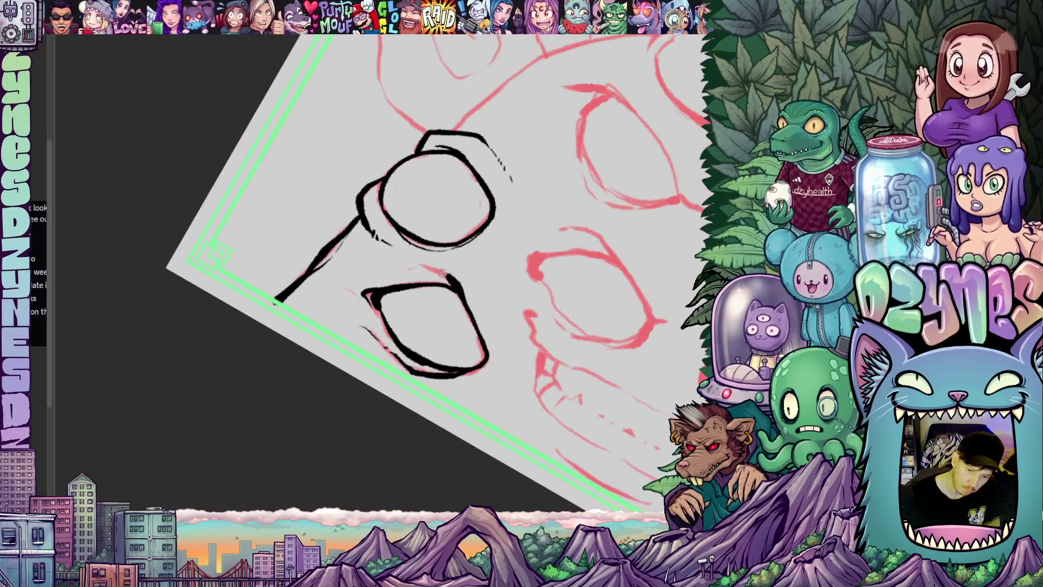
drag(567, 353, 445, 190)
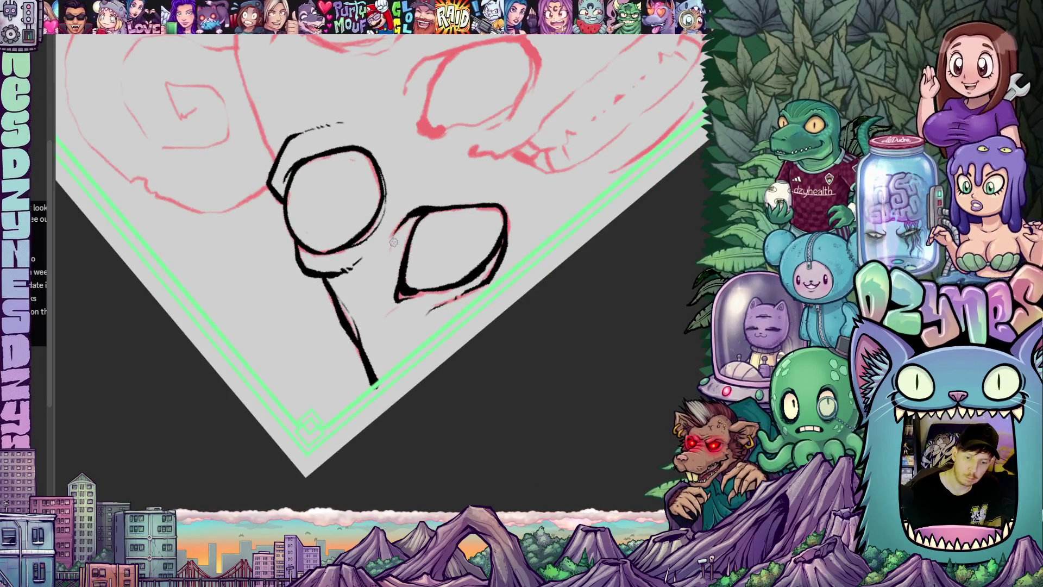
drag(393, 237, 380, 266)
mouse_move(382, 309)
mouse_down()
mouse_move(562, 303)
mouse_move(540, 349)
mouse_move(494, 385)
mouse_move(484, 375)
mouse_up()
mouse_move(522, 326)
mouse_down()
mouse_move(537, 239)
mouse_move(413, 180)
mouse_move(391, 177)
mouse_move(350, 227)
mouse_move(326, 280)
mouse_move(336, 299)
mouse_up()
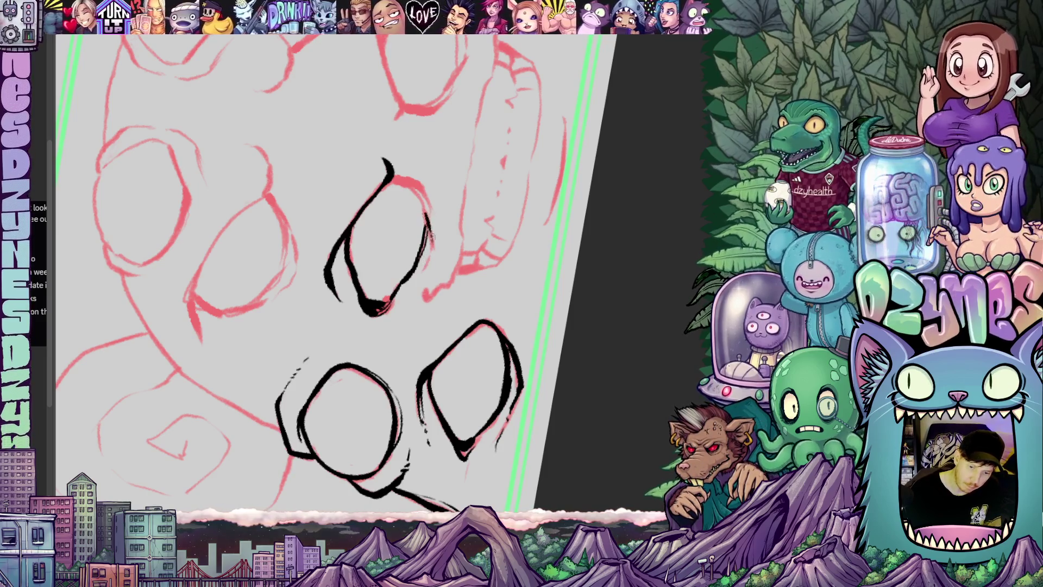
- Thicken the black outline along the upper eye's right edge
drag(412, 302, 460, 273)
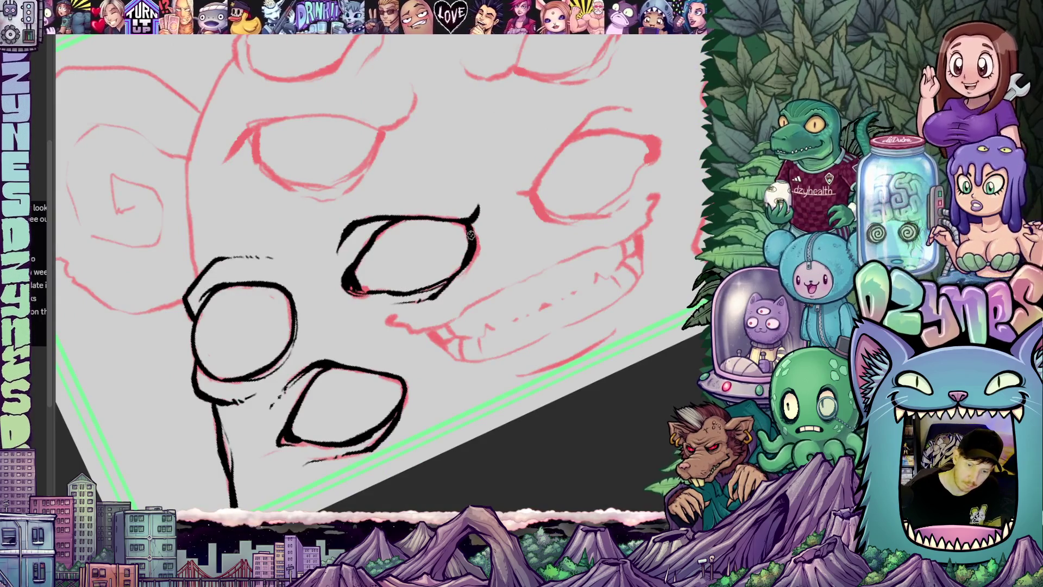
drag(478, 240, 451, 290)
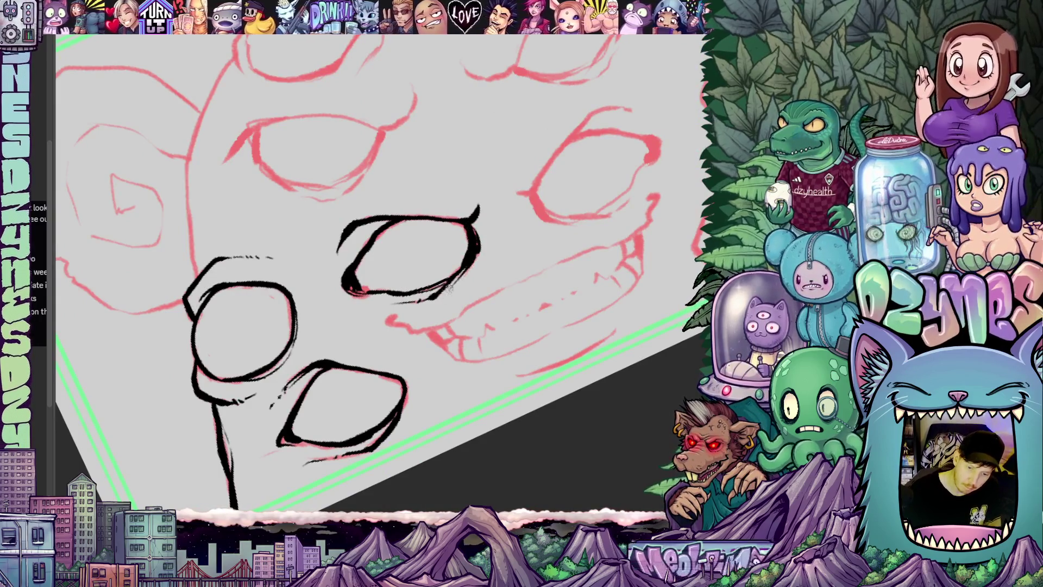
mouse_move(481, 249)
mouse_down()
mouse_move(467, 282)
mouse_move(435, 272)
mouse_move(363, 283)
mouse_up()
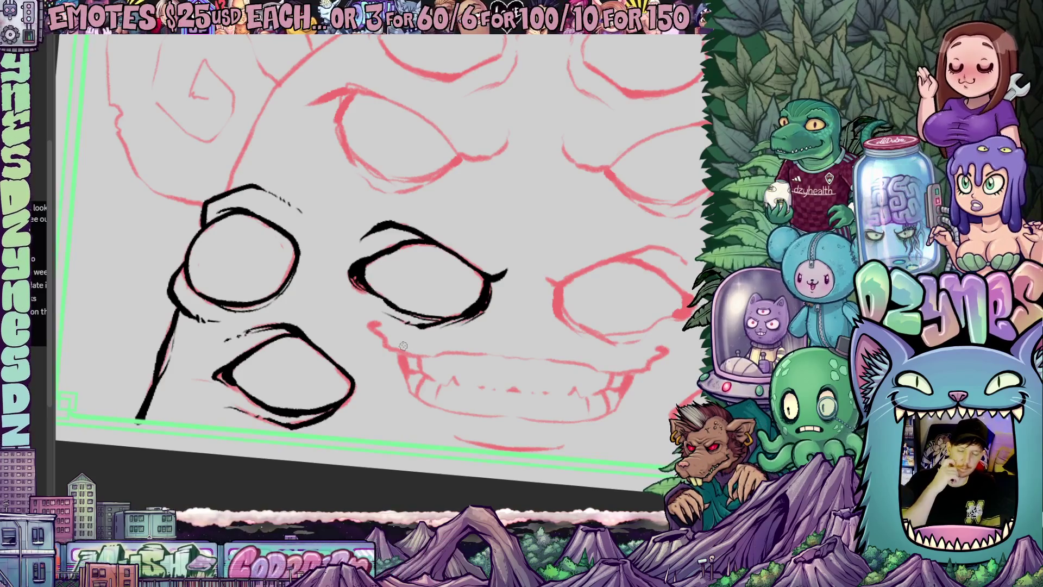
- Extend the head outline upward along the sketch and add a short curve near the upper eye
drag(551, 390, 479, 347)
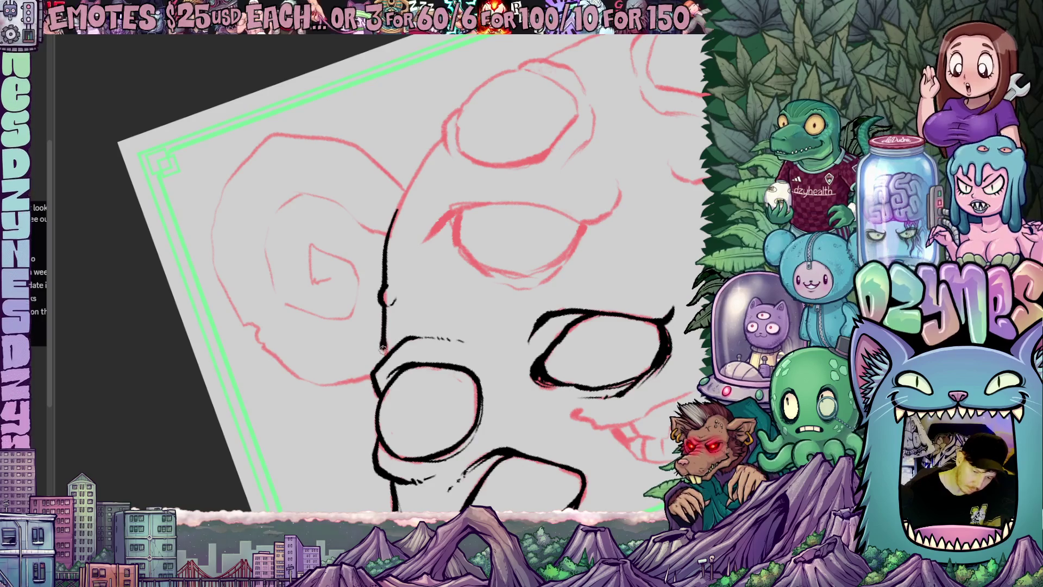
mouse_move(389, 354)
mouse_down()
mouse_move(449, 375)
mouse_move(512, 332)
mouse_move(438, 365)
mouse_up()
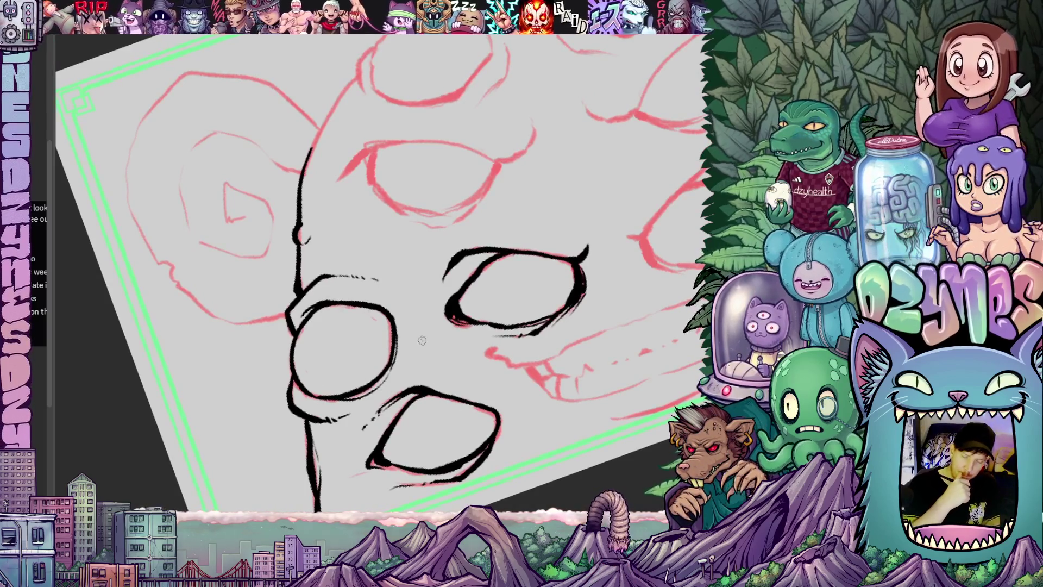
drag(423, 344, 421, 367)
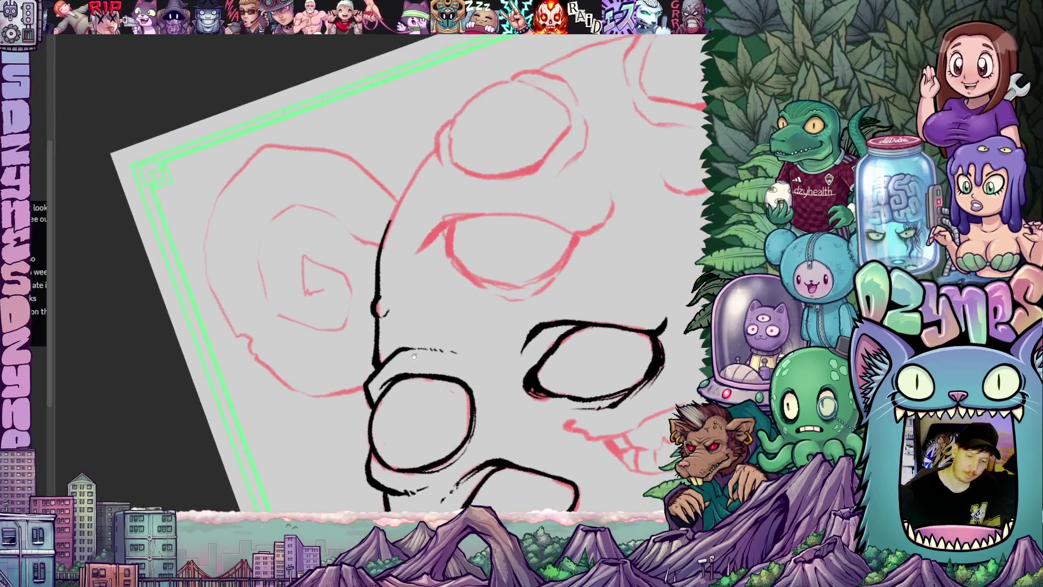
drag(380, 245, 437, 152)
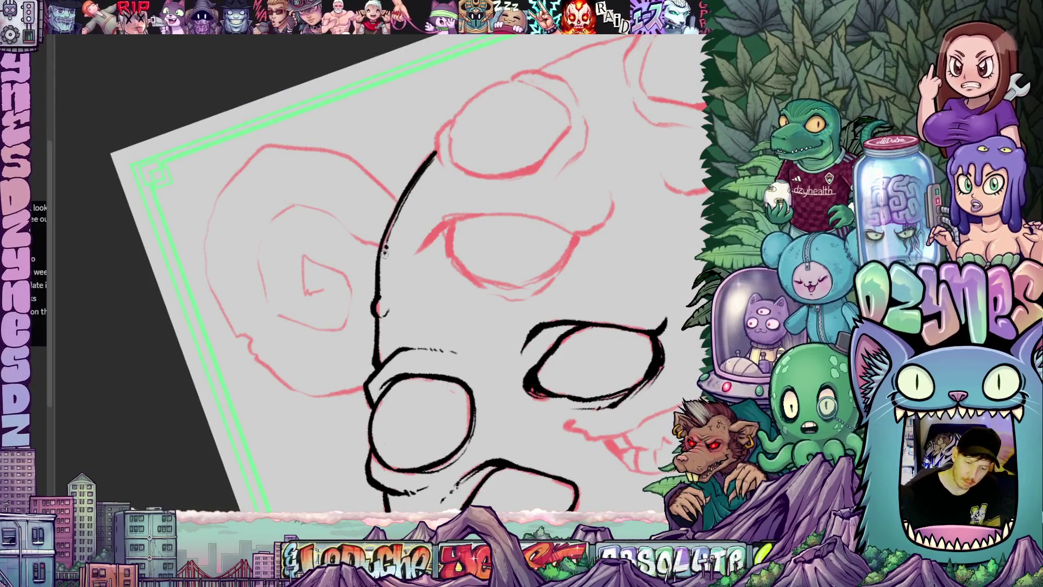
mouse_move(525, 305)
mouse_down()
mouse_move(431, 267)
mouse_move(470, 356)
mouse_move(467, 337)
mouse_up()
mouse_move(486, 200)
mouse_down()
mouse_move(496, 237)
mouse_move(399, 307)
mouse_move(383, 365)
mouse_up()
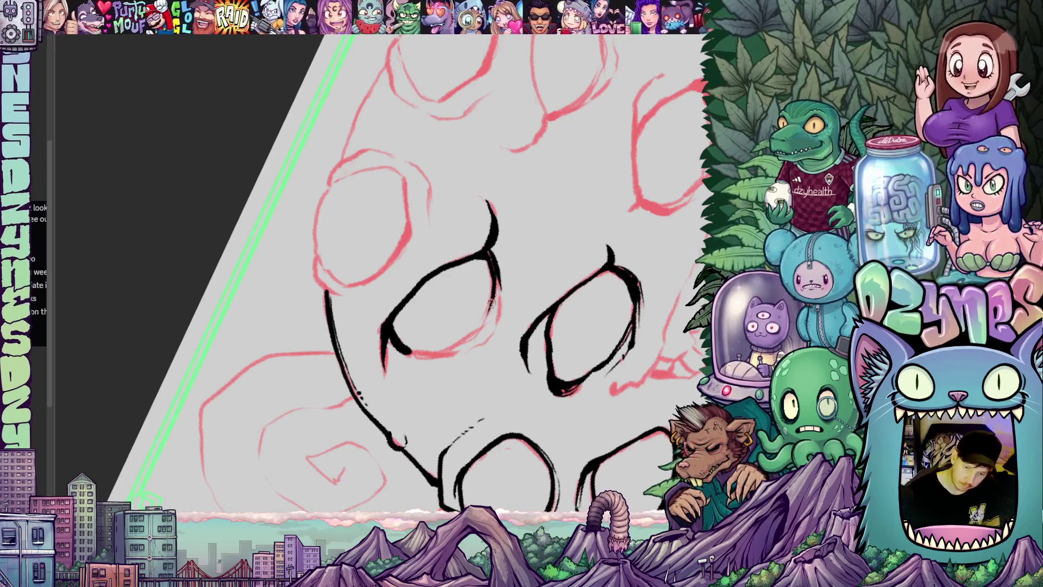
- Frame the mouth area nearly level and ink the grin's long upper edge in black
mouse_move(498, 323)
mouse_down()
mouse_move(394, 397)
mouse_move(292, 331)
mouse_up()
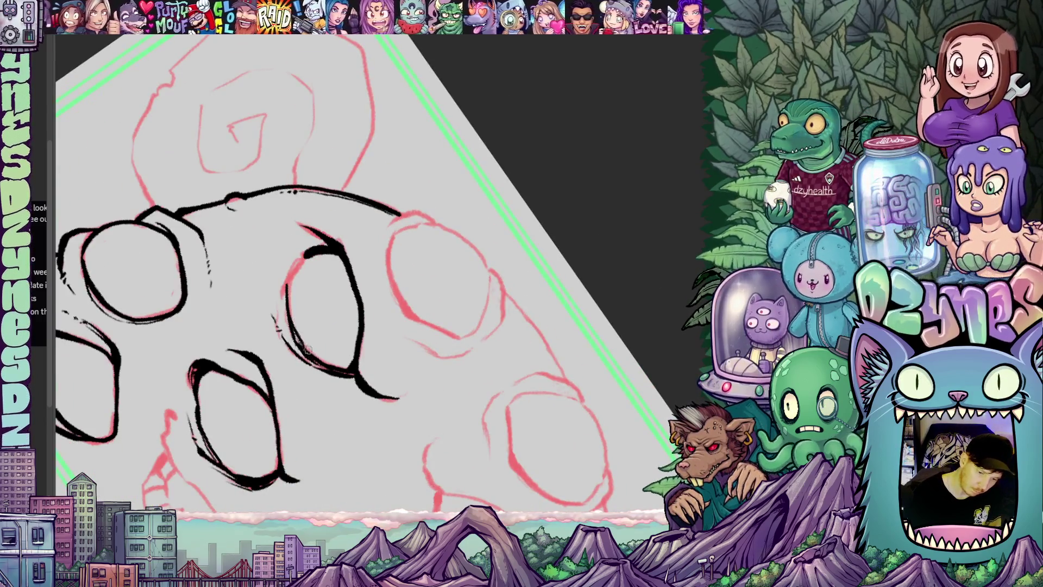
mouse_move(307, 253)
mouse_down()
mouse_move(461, 242)
mouse_move(308, 342)
mouse_up()
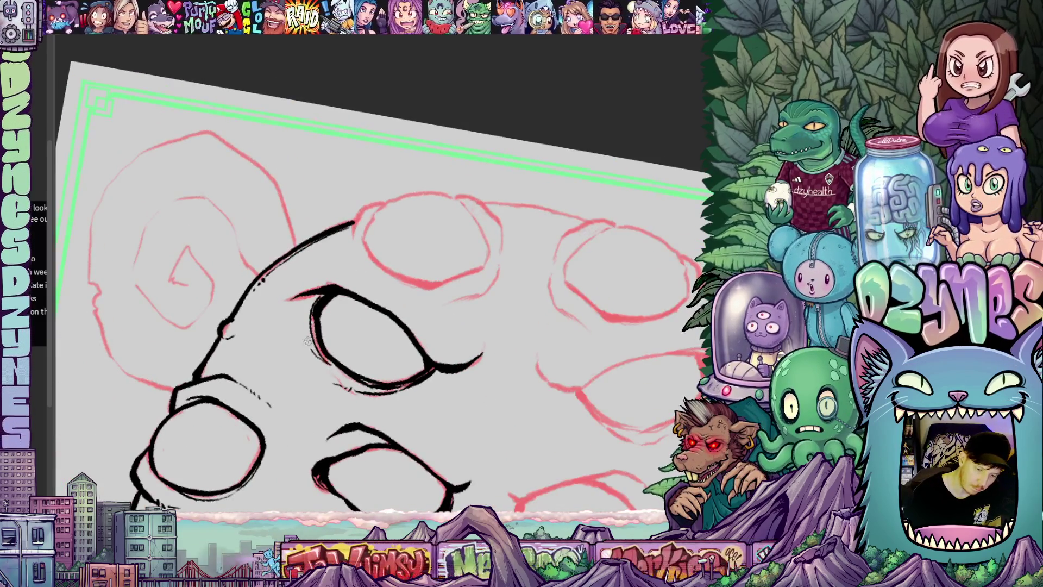
mouse_move(344, 378)
mouse_down()
mouse_move(531, 372)
mouse_move(501, 411)
mouse_move(462, 337)
mouse_up()
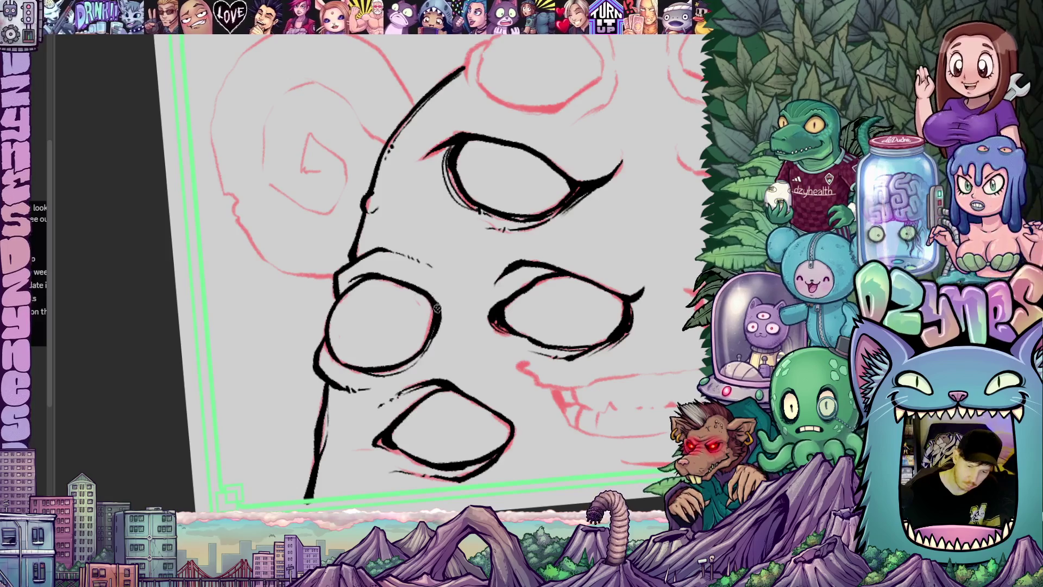
drag(514, 360, 295, 289)
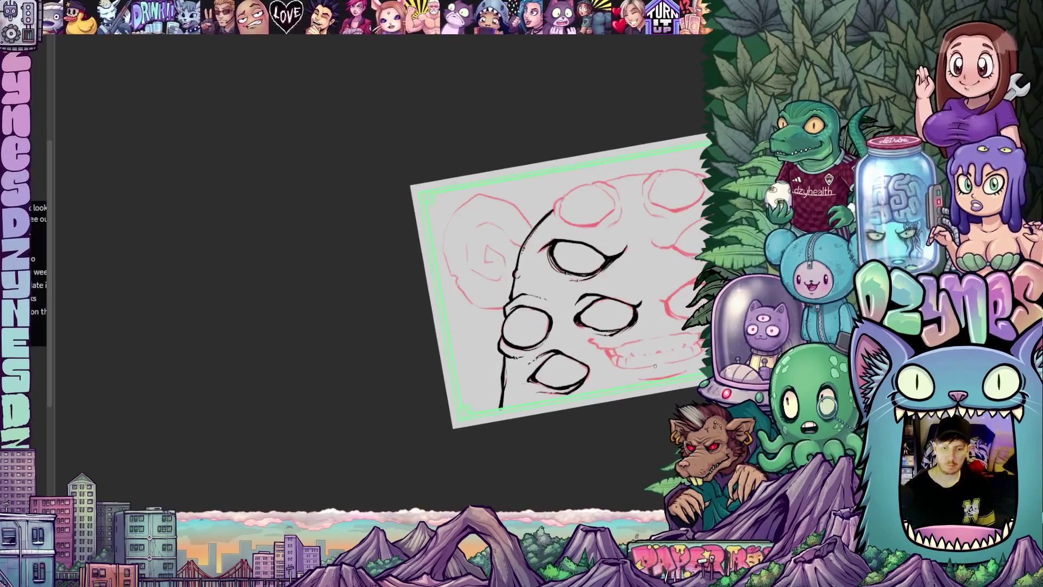
mouse_move(651, 399)
mouse_down()
mouse_move(578, 373)
mouse_move(555, 385)
mouse_move(578, 410)
mouse_move(525, 385)
mouse_move(548, 389)
mouse_move(559, 419)
mouse_move(538, 378)
mouse_move(452, 323)
mouse_move(517, 211)
mouse_up()
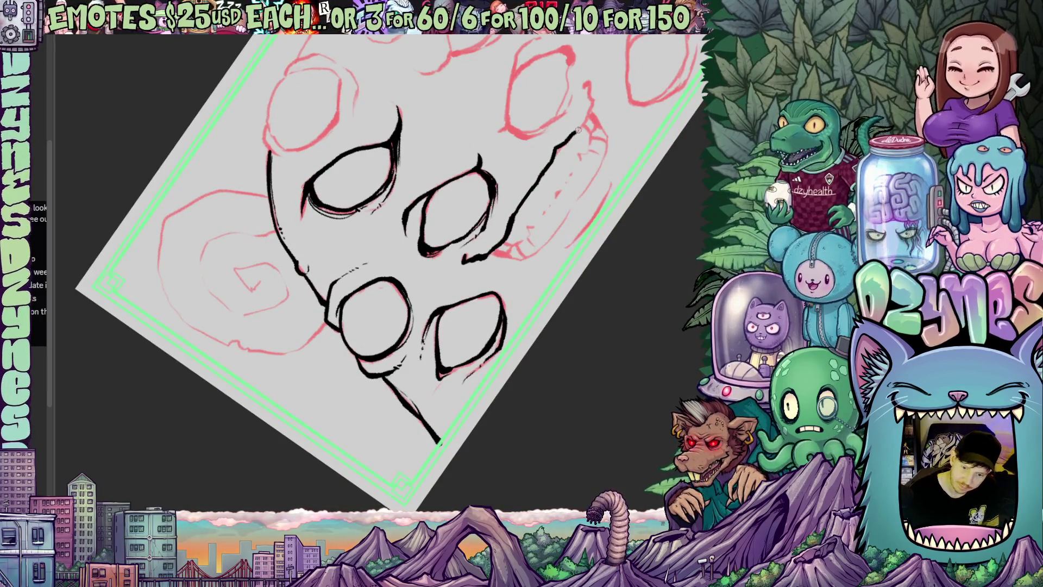
drag(610, 149, 534, 272)
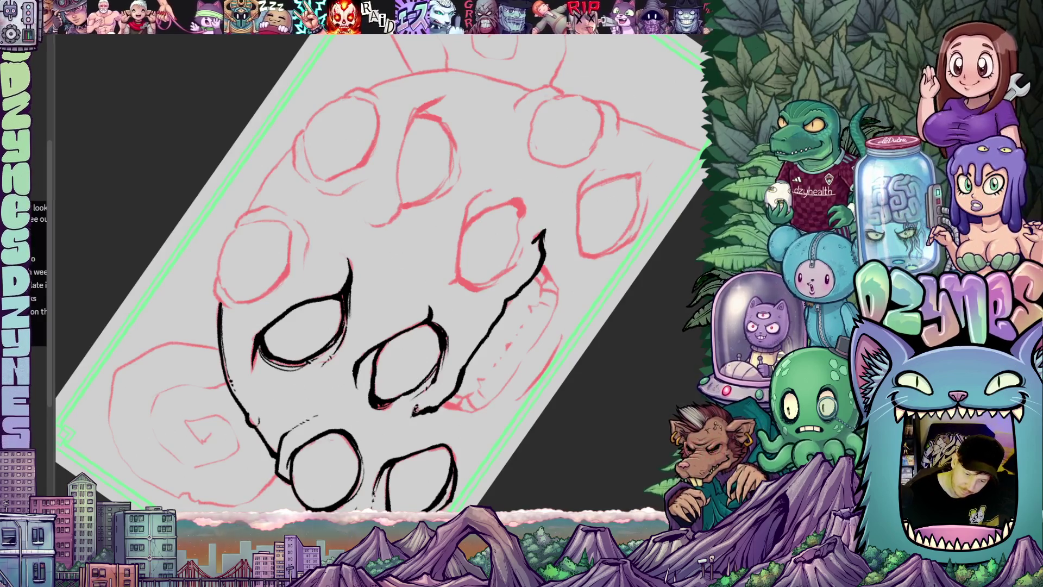
mouse_move(496, 385)
mouse_down()
mouse_move(529, 356)
mouse_move(550, 300)
mouse_up()
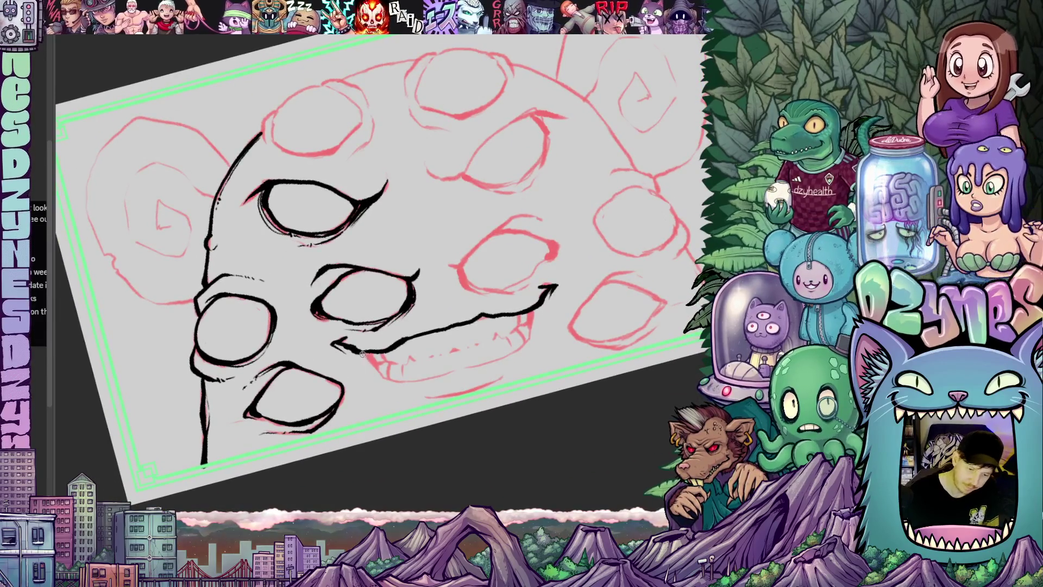
- Extend the mouth line to the right and add a short stroke on the right outline
drag(375, 363, 396, 379)
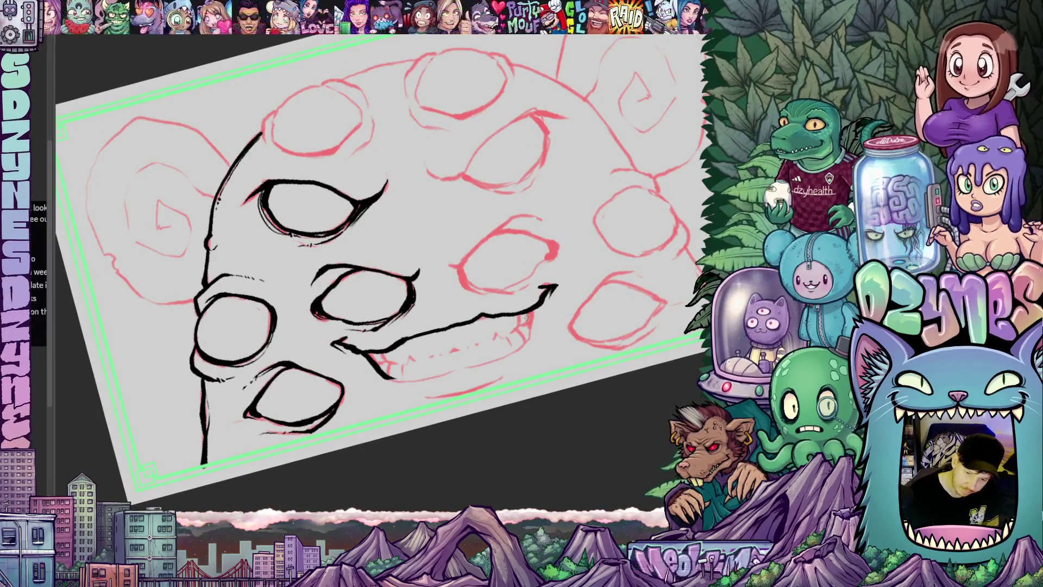
drag(535, 310, 529, 331)
drag(507, 368, 519, 251)
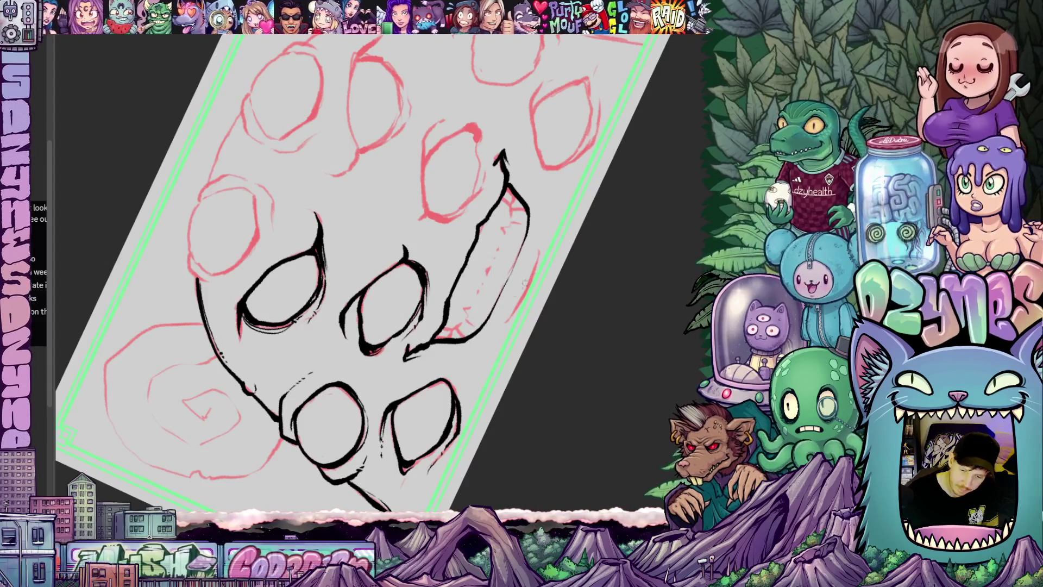
mouse_move(540, 239)
mouse_down()
mouse_move(496, 331)
mouse_move(567, 317)
mouse_move(498, 328)
mouse_up()
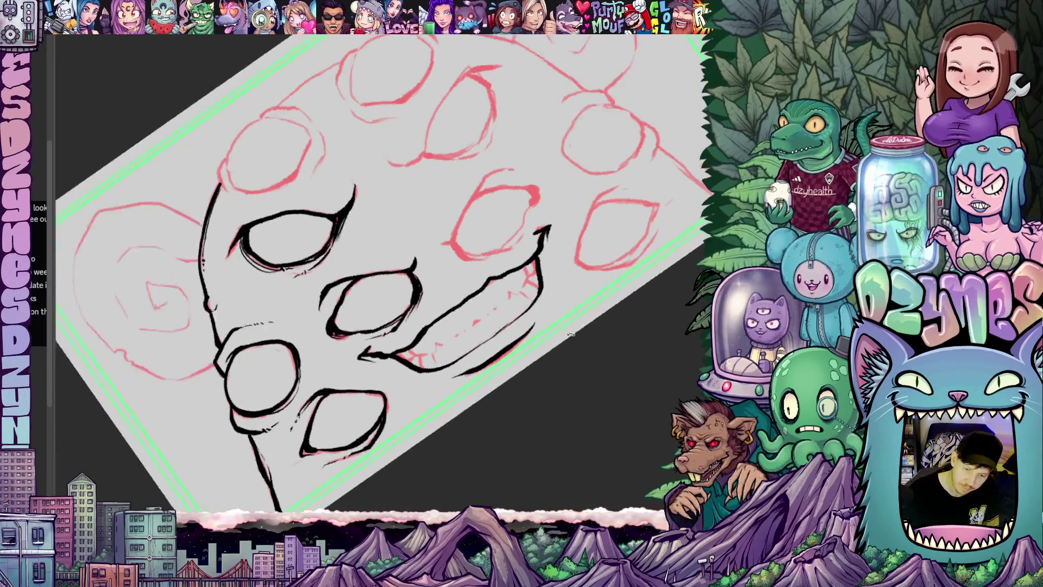
- Ink the jagged teeth line along the grin
drag(537, 287, 516, 337)
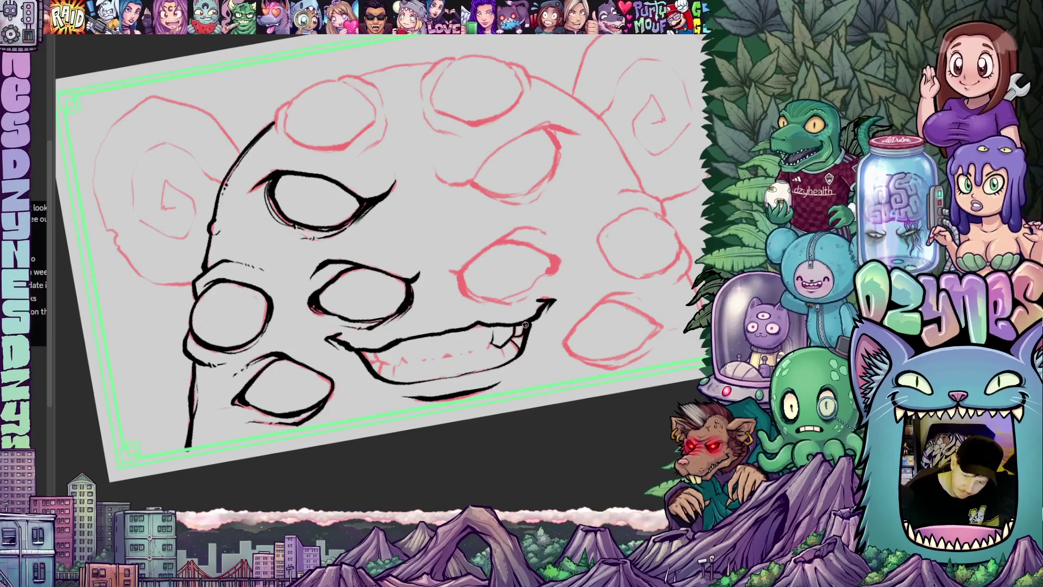
drag(520, 370, 599, 313)
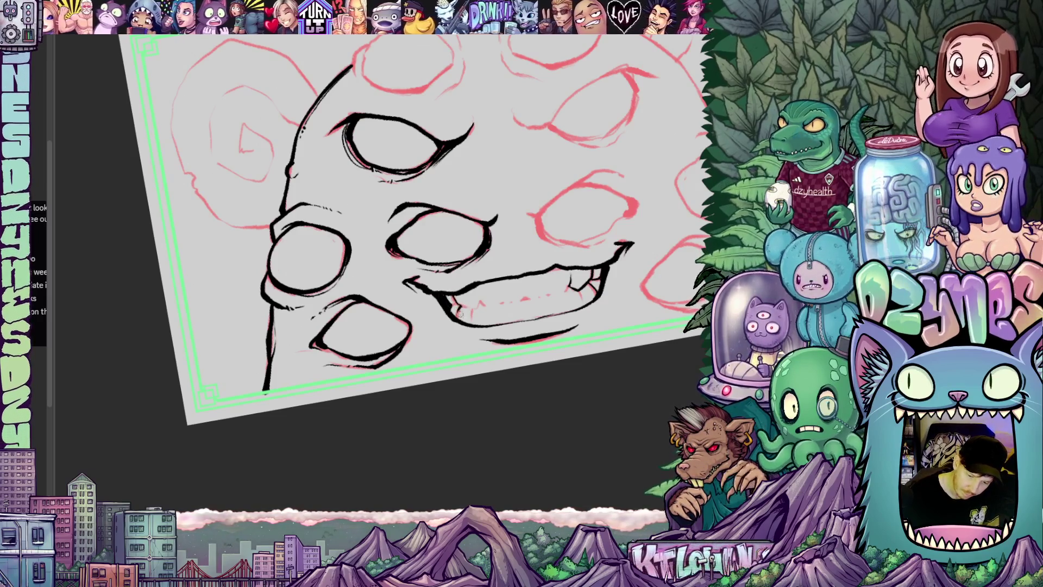
drag(554, 368, 552, 376)
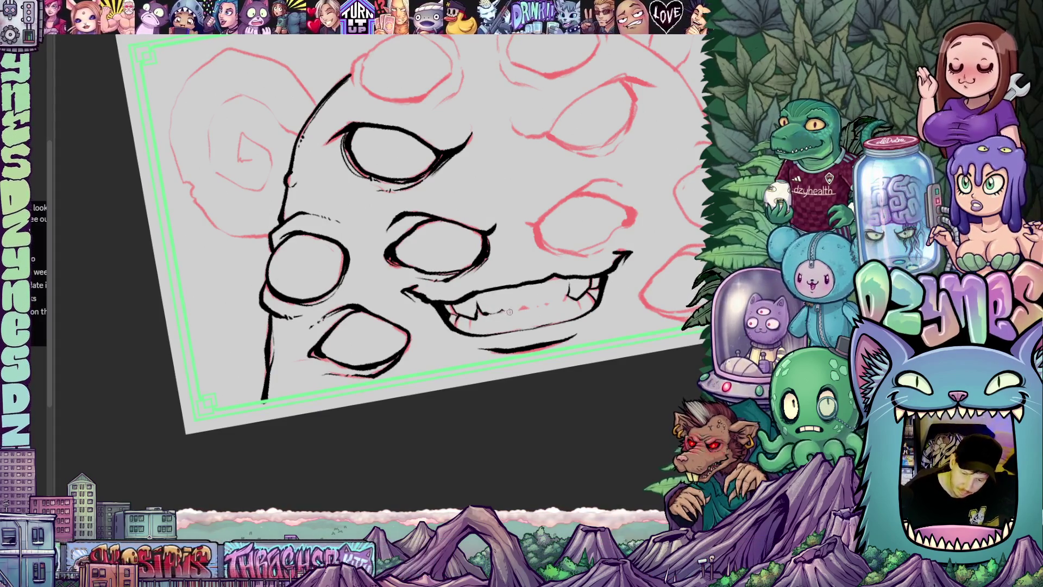
drag(525, 307, 569, 299)
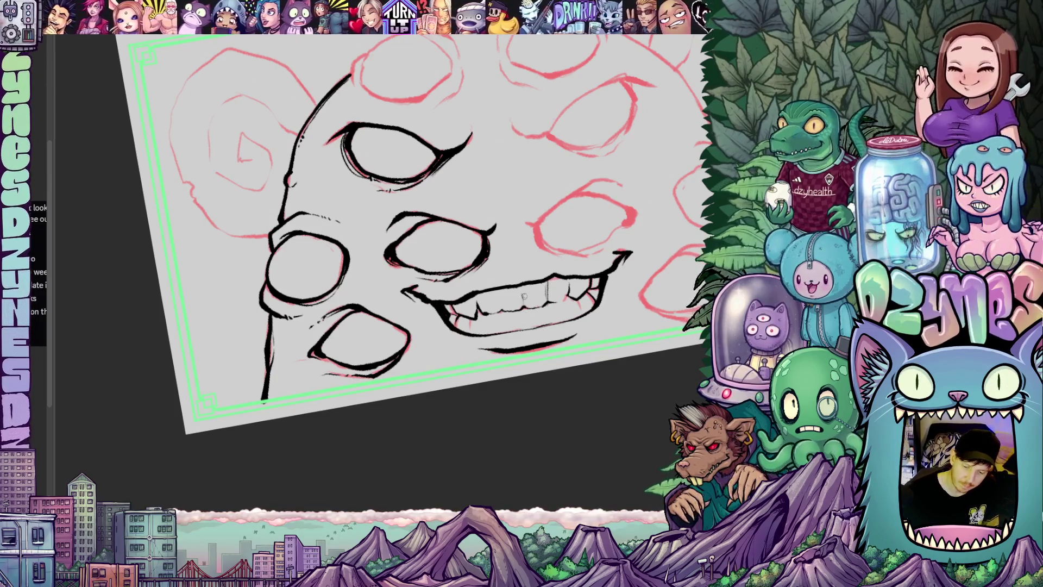
drag(575, 358, 500, 355)
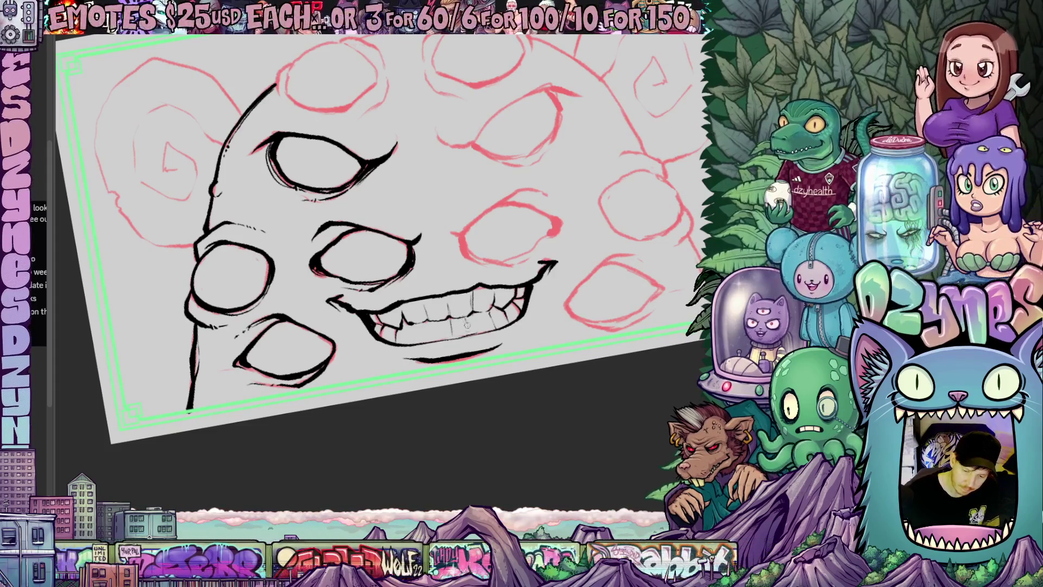
- Ink each tooth in the grin's upper and lower rows, giving the corners an upturn
drag(480, 324, 524, 324)
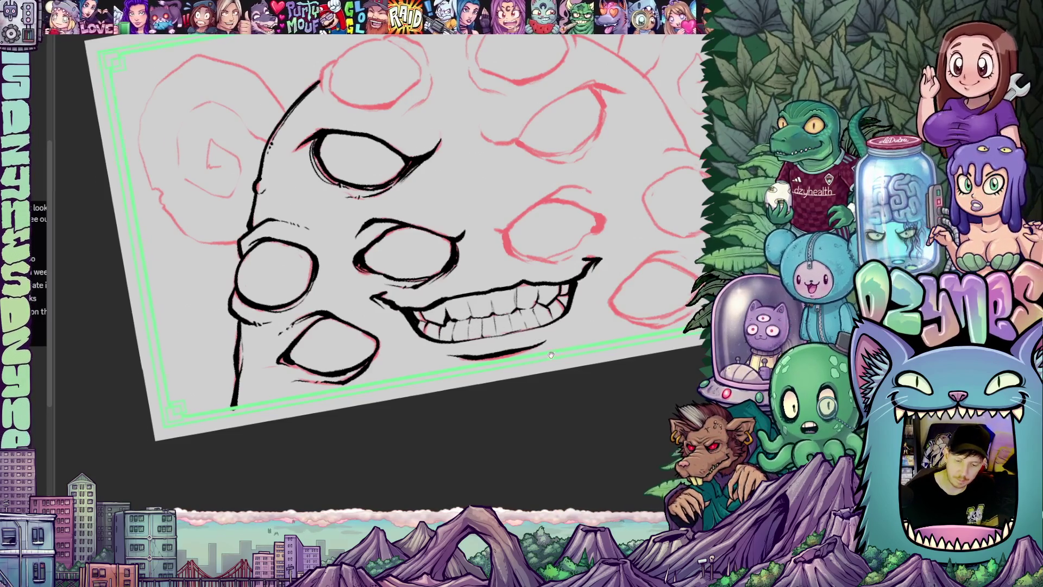
scroll(449, 323, right, 2)
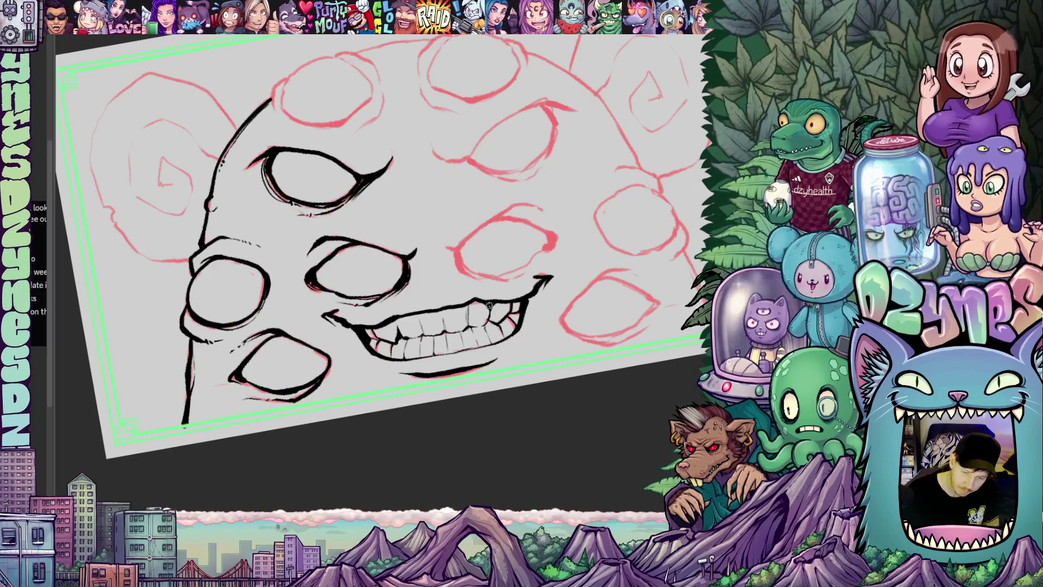
scroll(450, 378, left, 3)
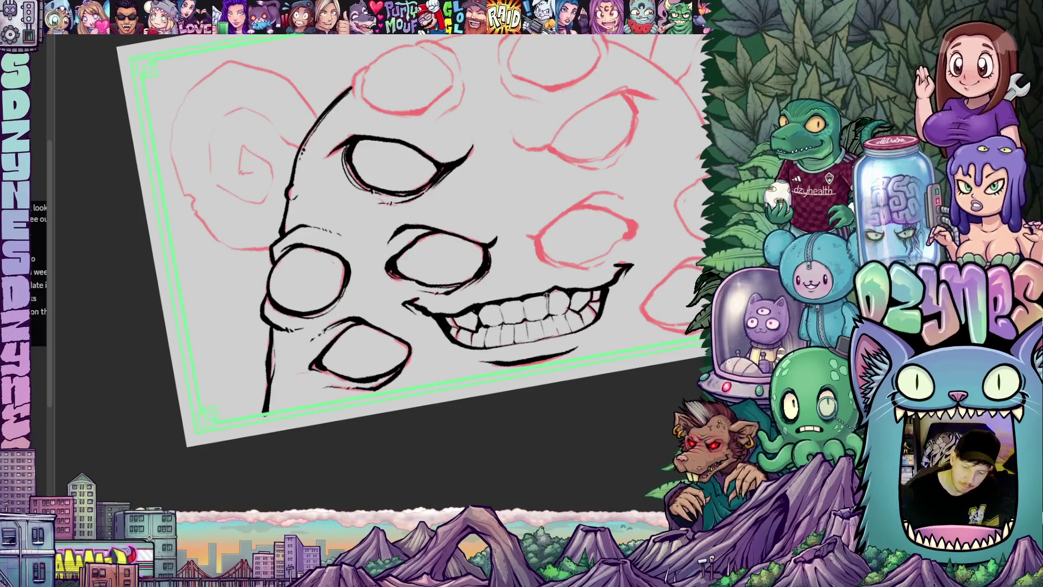
mouse_move(545, 354)
mouse_down()
mouse_move(515, 295)
mouse_move(526, 352)
mouse_up()
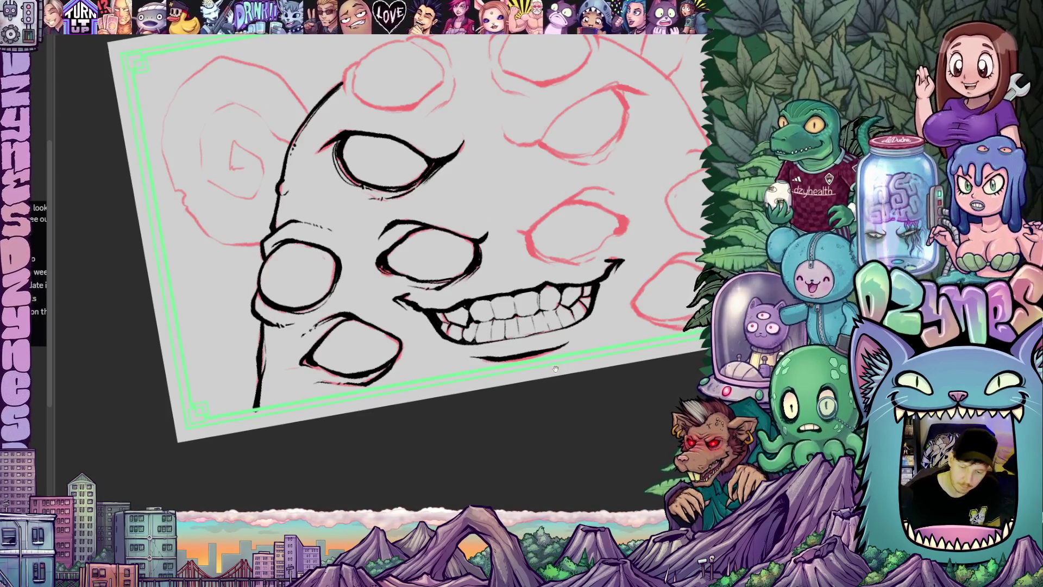
drag(559, 371, 471, 384)
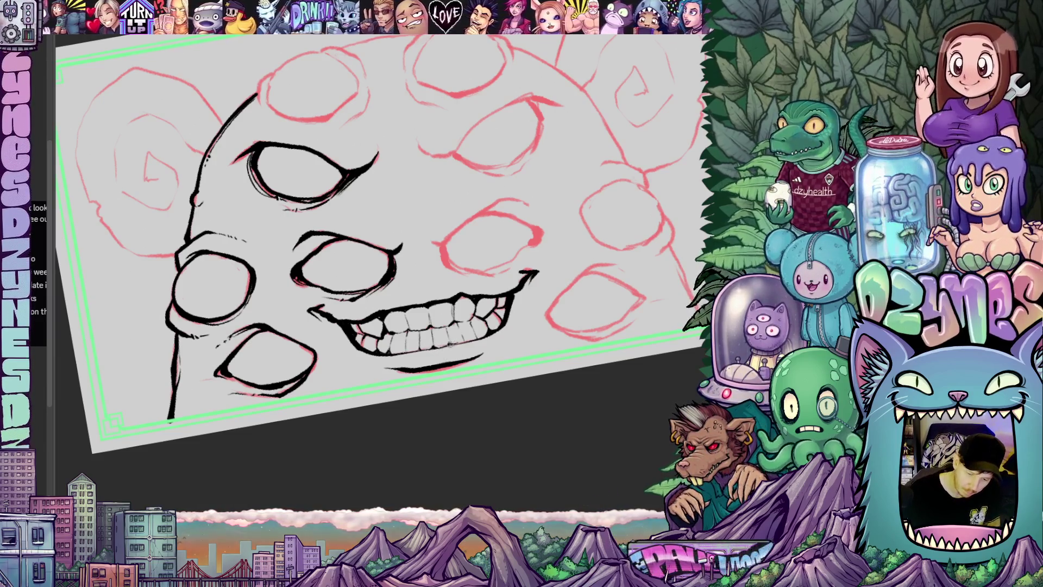
drag(405, 350, 467, 337)
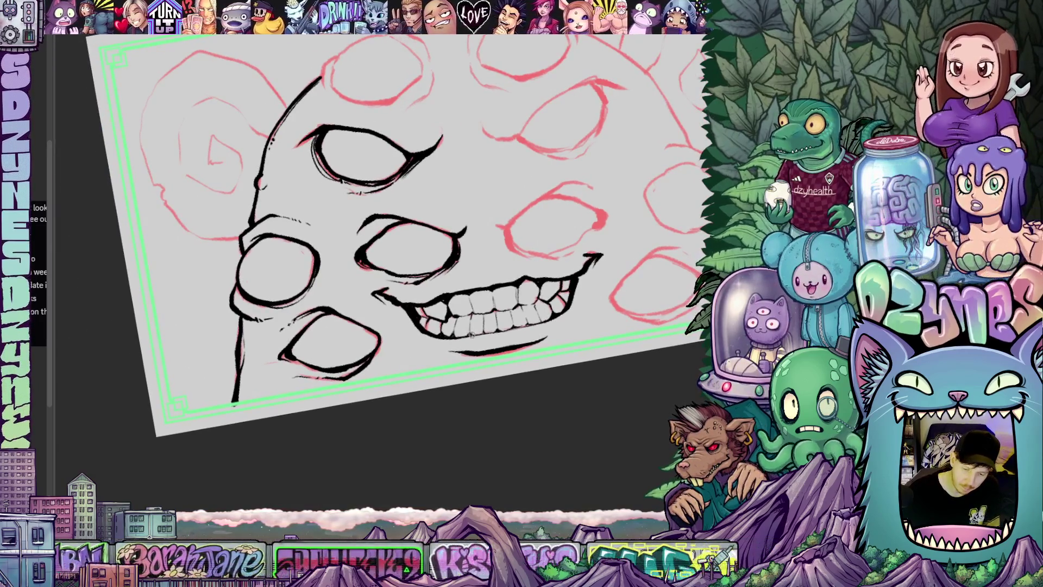
mouse_move(574, 377)
mouse_down()
mouse_move(584, 356)
mouse_move(543, 337)
mouse_up()
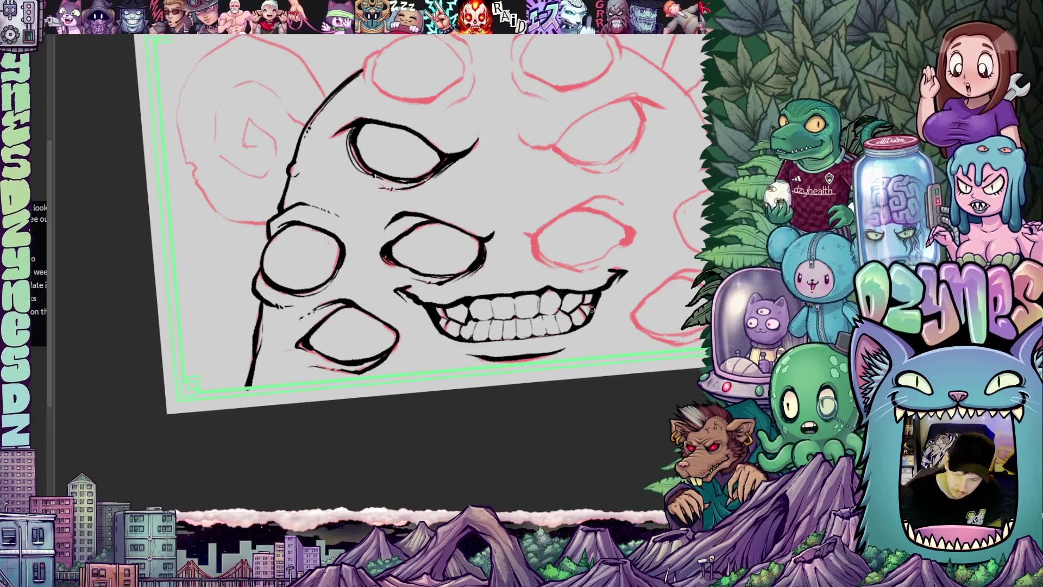
- Trace the right-hand eye above the grin's end over its red sketch, with a heavy brow
mouse_move(514, 354)
mouse_down()
mouse_move(589, 365)
mouse_move(567, 422)
mouse_up()
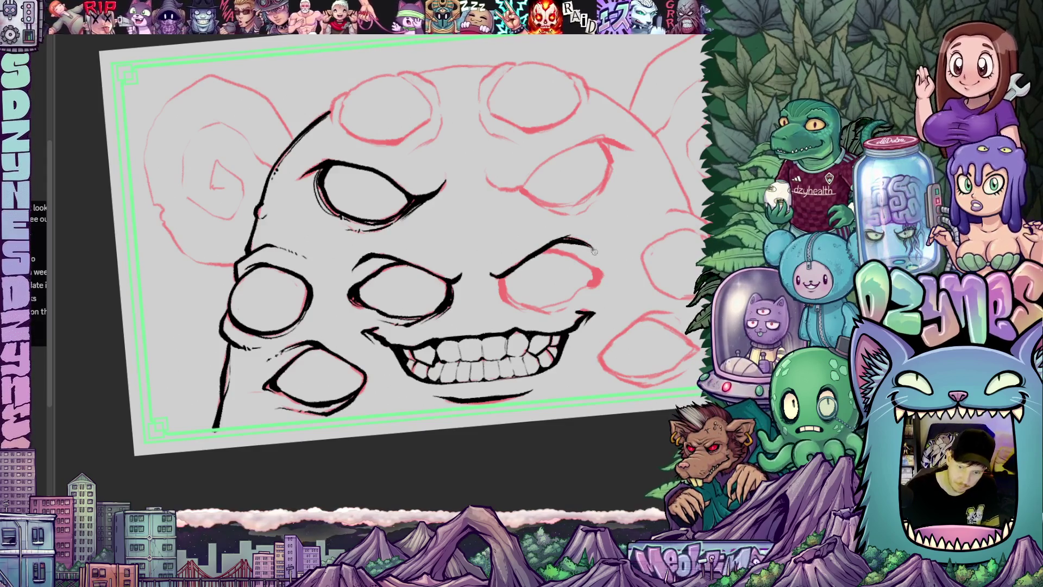
drag(502, 293, 479, 288)
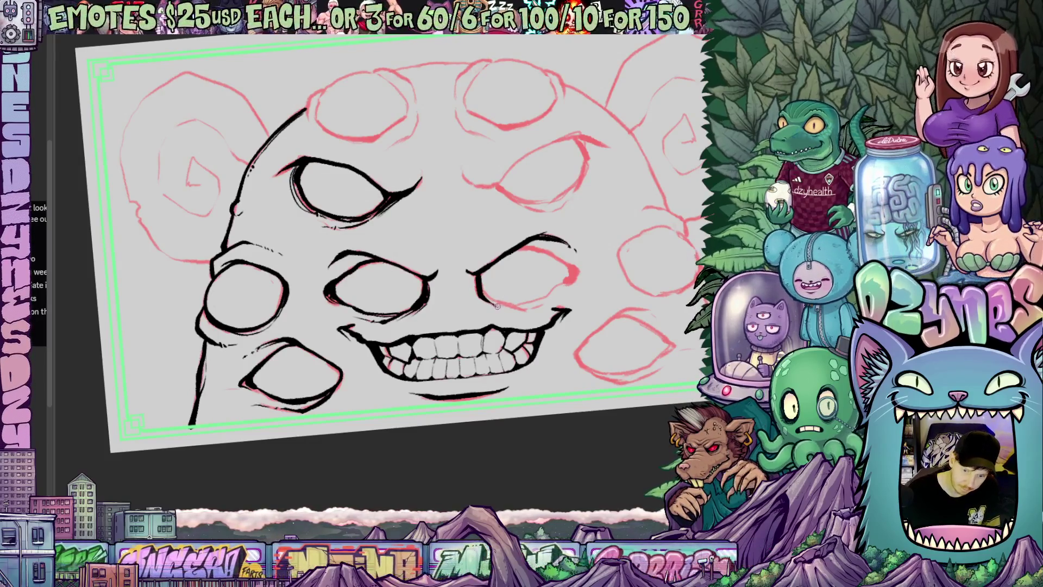
mouse_move(479, 288)
mouse_down()
mouse_move(628, 249)
mouse_move(511, 211)
mouse_up()
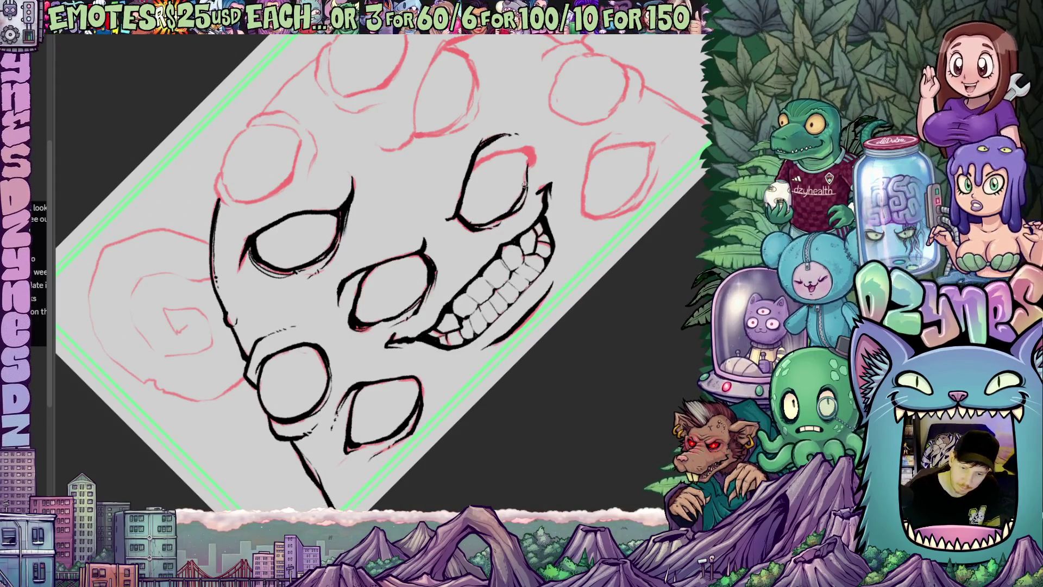
drag(535, 155, 450, 247)
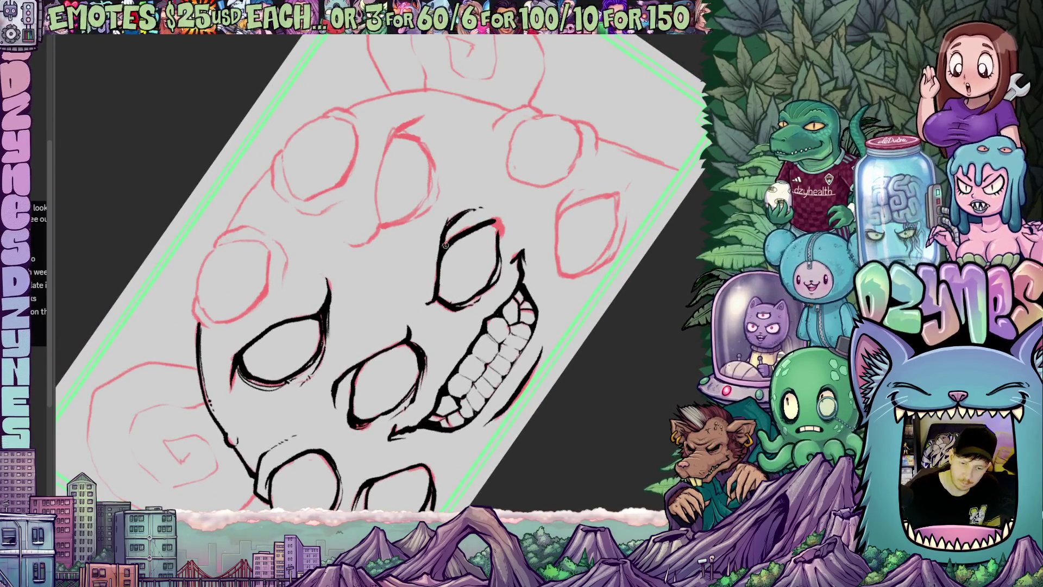
drag(519, 228, 515, 369)
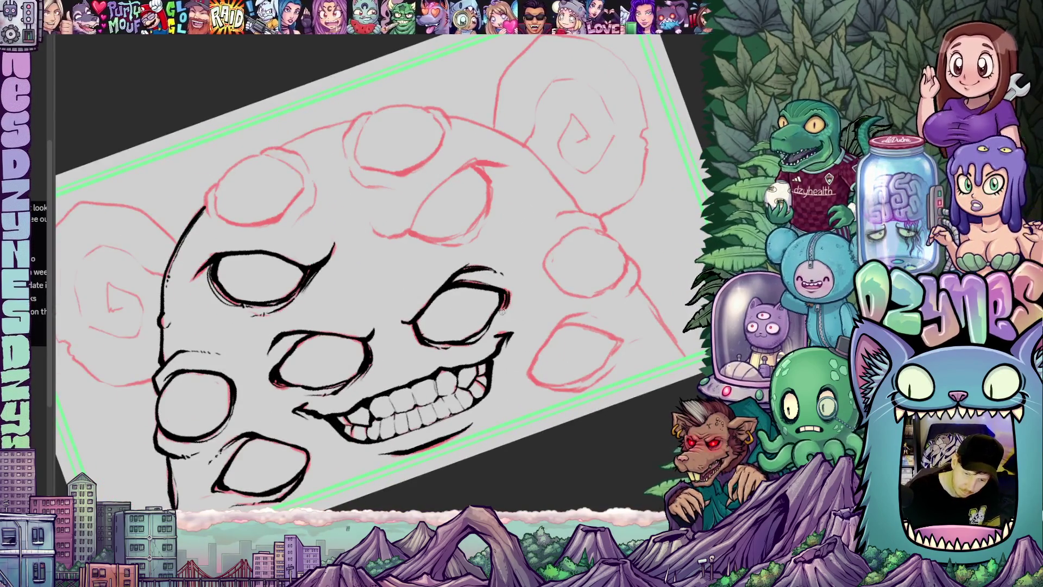
drag(506, 330, 304, 363)
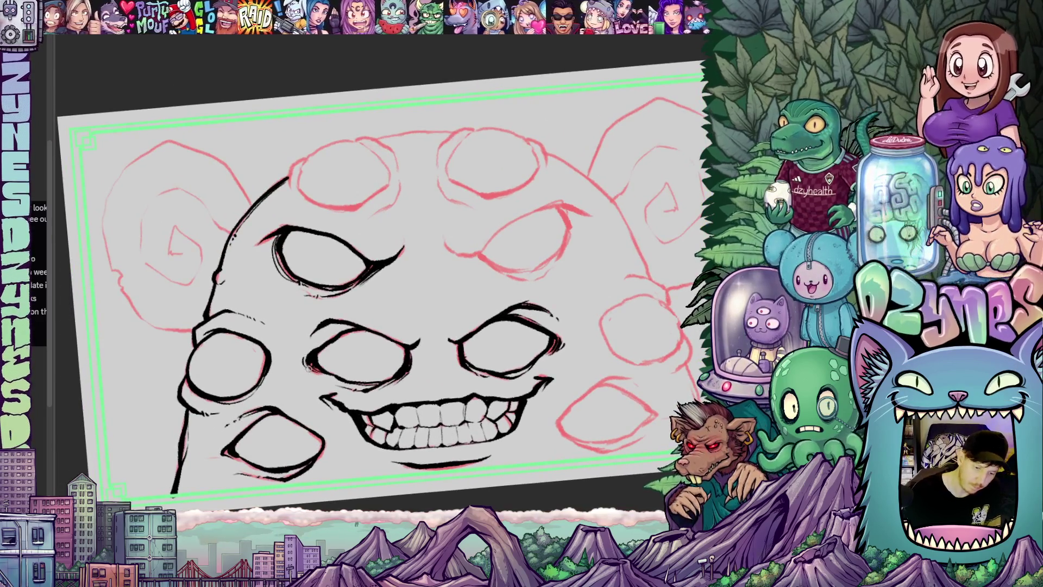
mouse_move(465, 414)
mouse_down()
mouse_move(547, 350)
mouse_move(545, 332)
mouse_up()
mouse_move(466, 365)
mouse_down()
mouse_move(503, 343)
mouse_move(496, 360)
mouse_move(433, 398)
mouse_up()
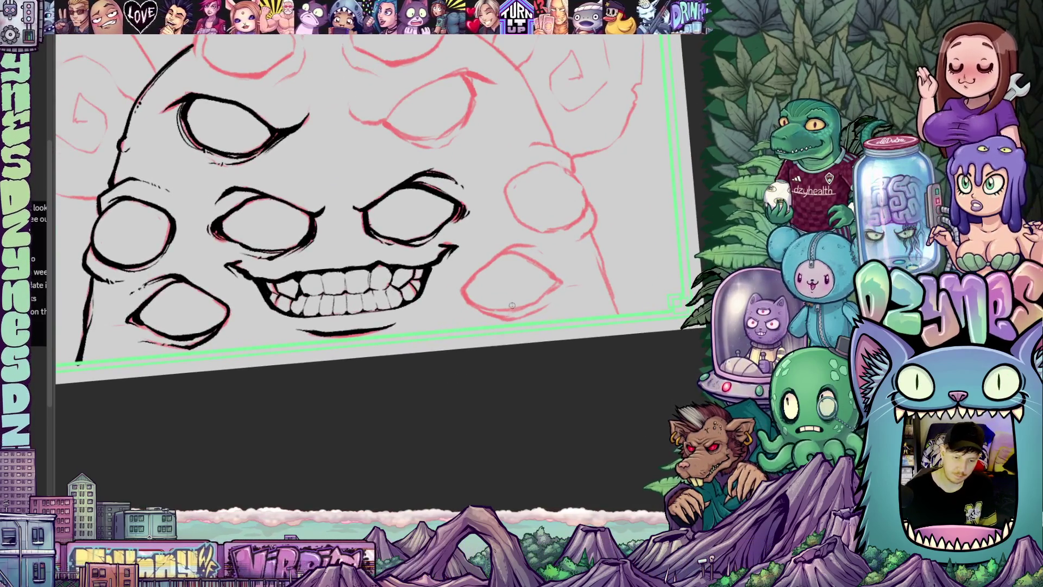
- Ink the far-right eye beside the grin, tilting and zooming the canvas as needed
mouse_move(498, 356)
mouse_down()
mouse_move(503, 396)
mouse_move(475, 380)
mouse_move(481, 398)
mouse_move(546, 366)
mouse_move(529, 262)
mouse_up()
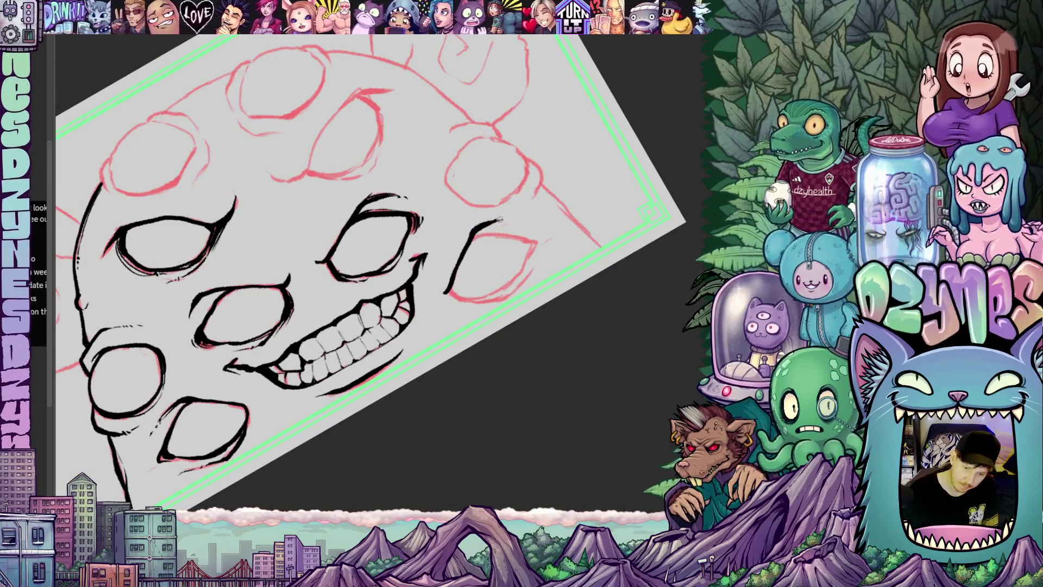
drag(587, 276, 469, 288)
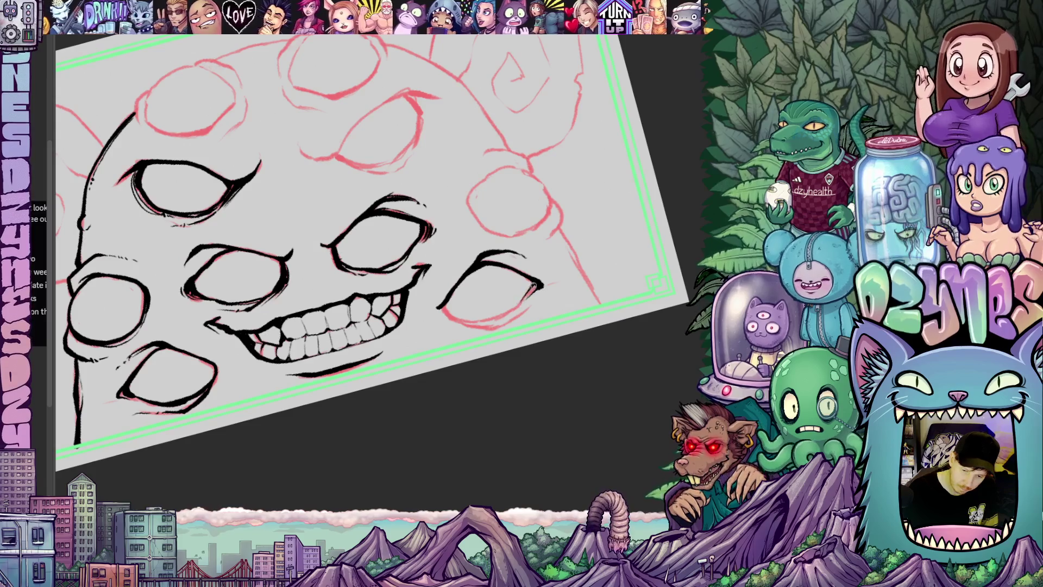
drag(579, 307, 365, 341)
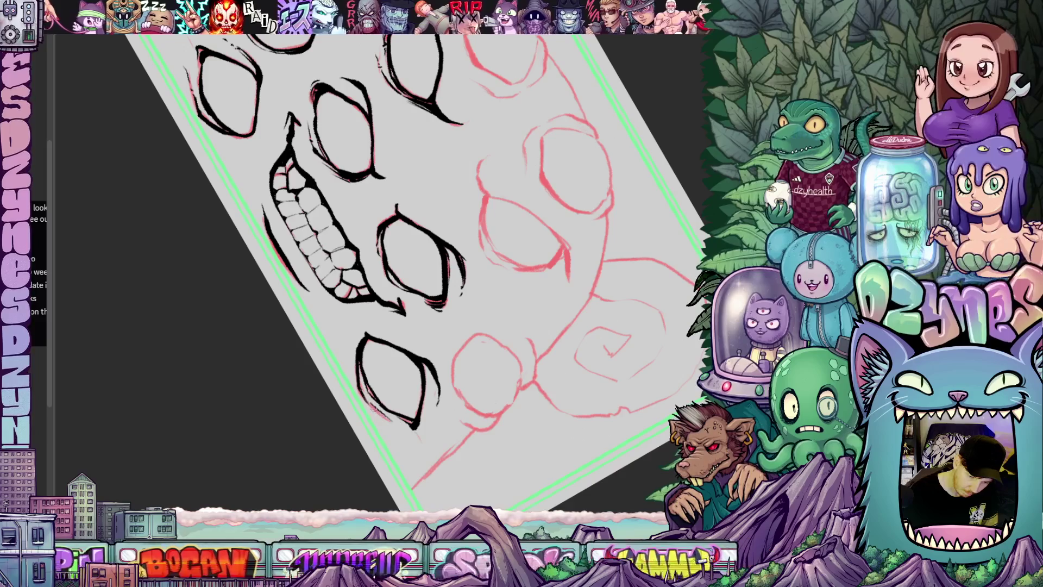
mouse_move(358, 387)
mouse_down()
mouse_move(580, 261)
mouse_move(553, 329)
mouse_move(527, 294)
mouse_move(497, 308)
mouse_up()
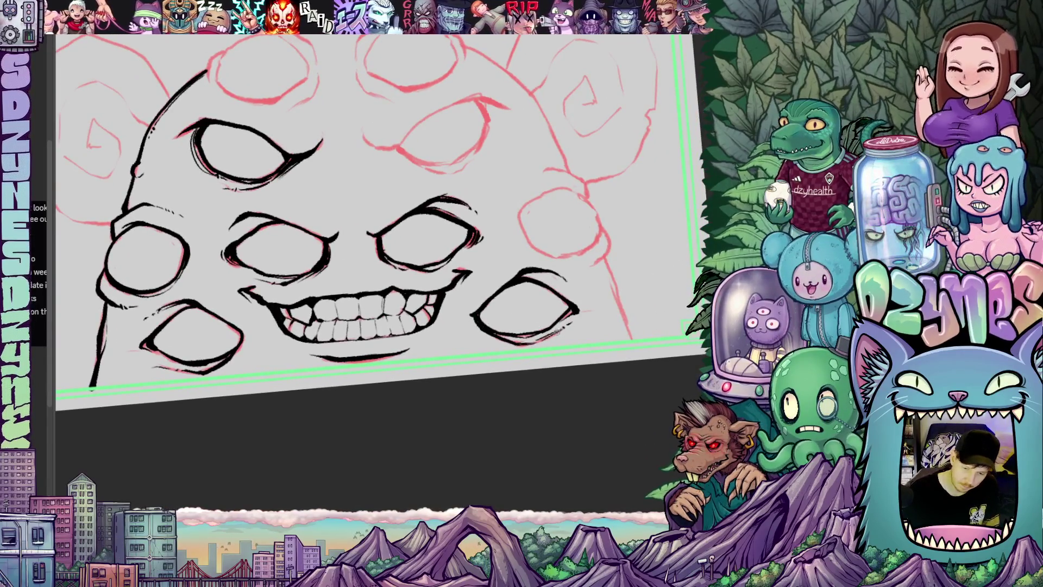
drag(537, 337, 534, 261)
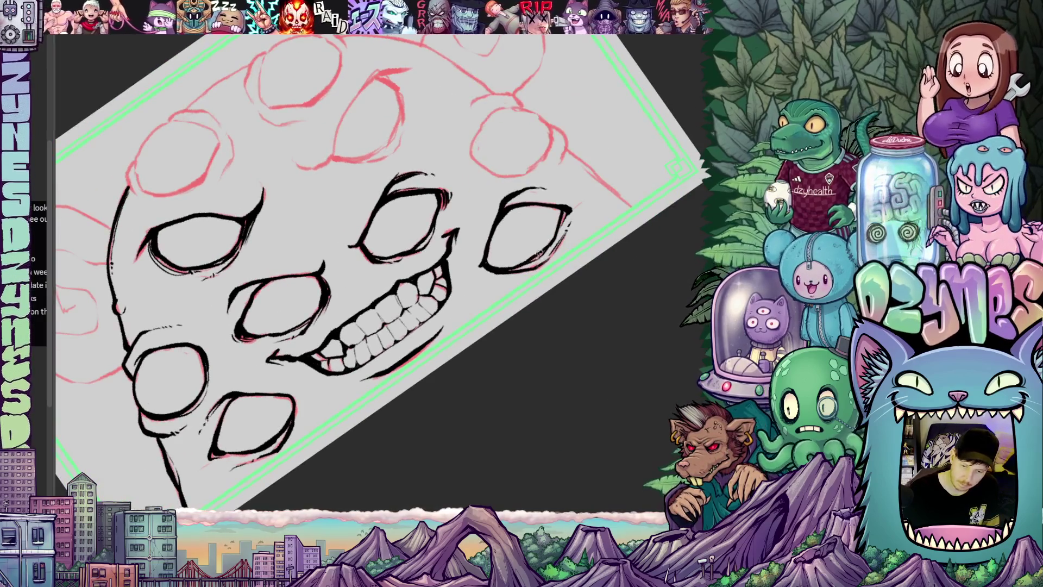
mouse_move(559, 222)
mouse_down()
mouse_move(561, 268)
mouse_move(582, 287)
mouse_move(547, 215)
mouse_up()
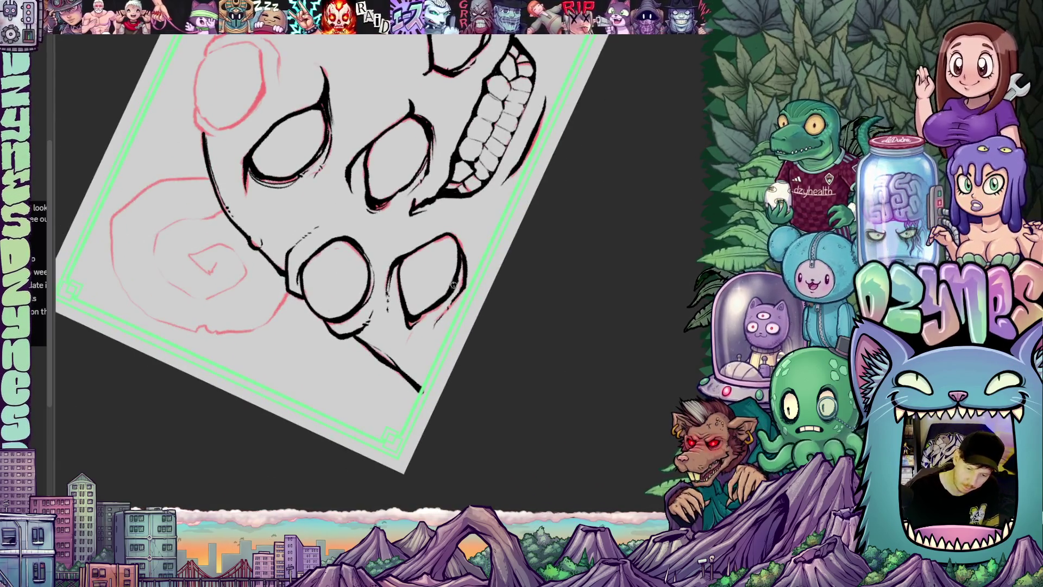
mouse_move(447, 308)
mouse_down()
mouse_move(543, 328)
mouse_move(603, 379)
mouse_move(600, 333)
mouse_move(613, 406)
mouse_up()
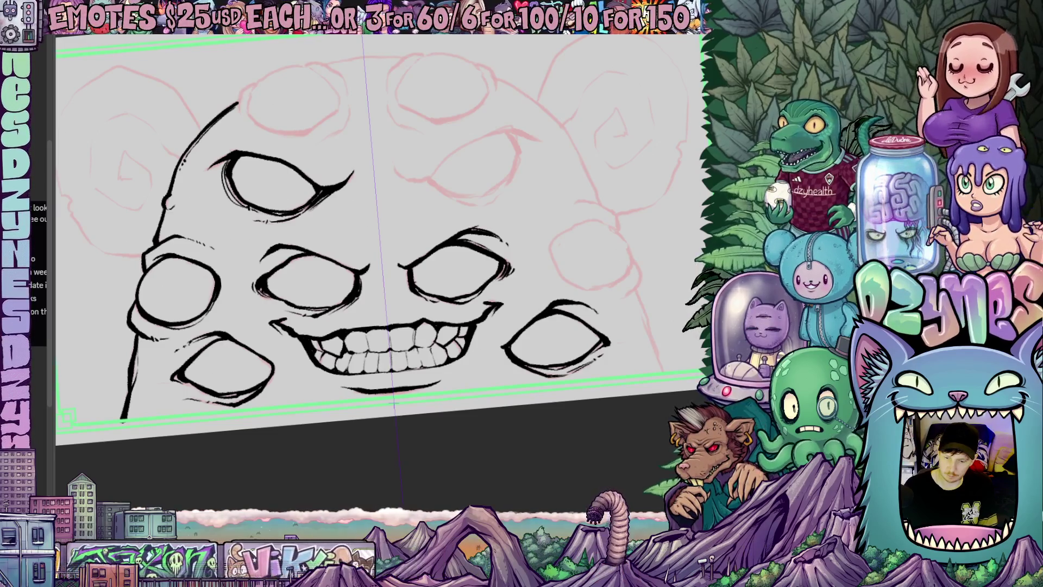
scroll(380, 229, down, 5)
scroll(462, 318, down, 2)
scroll(462, 321, down, 3)
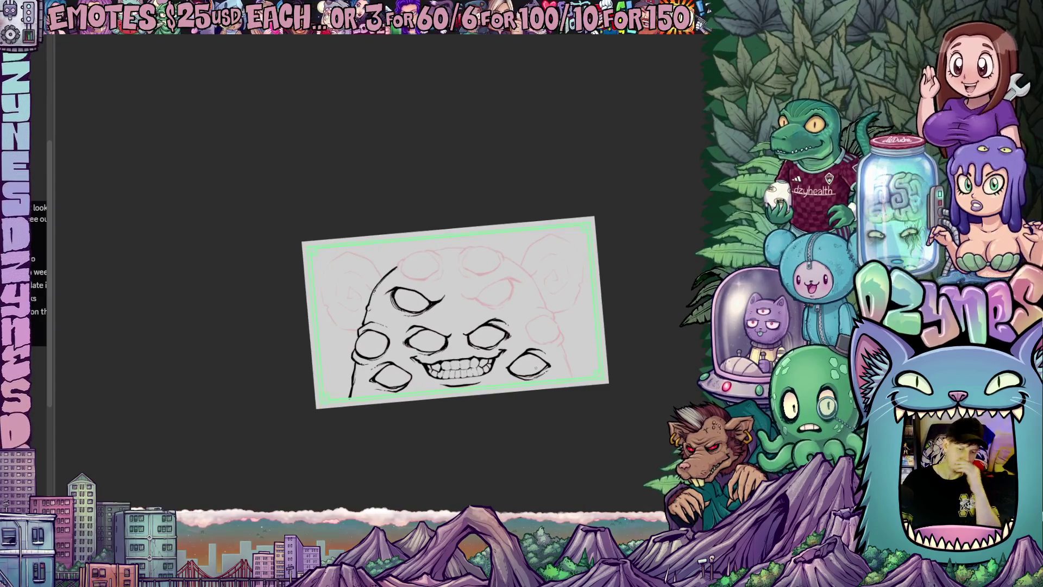
drag(603, 357, 631, 377)
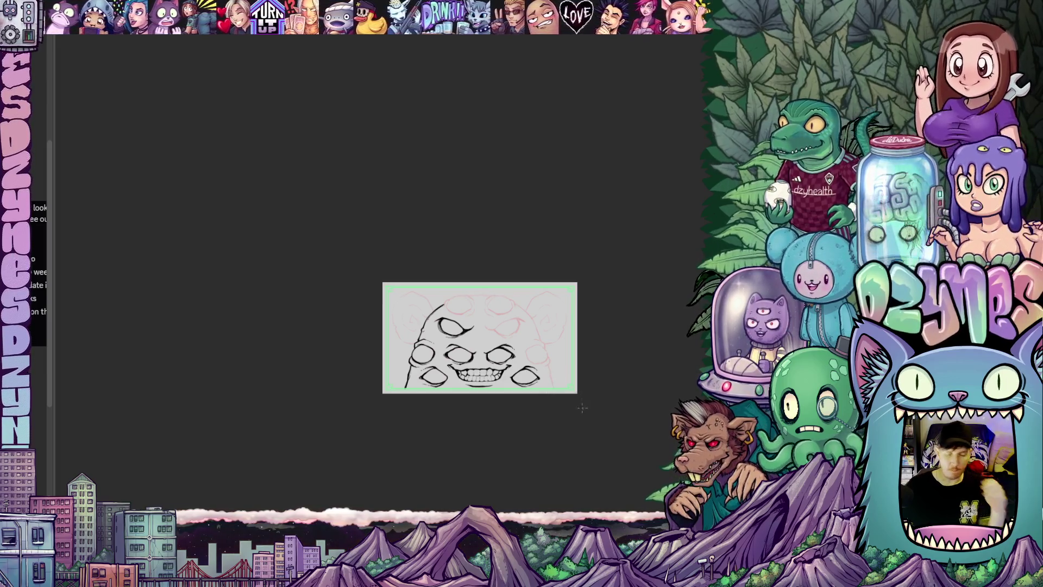
scroll(584, 407, up, 5)
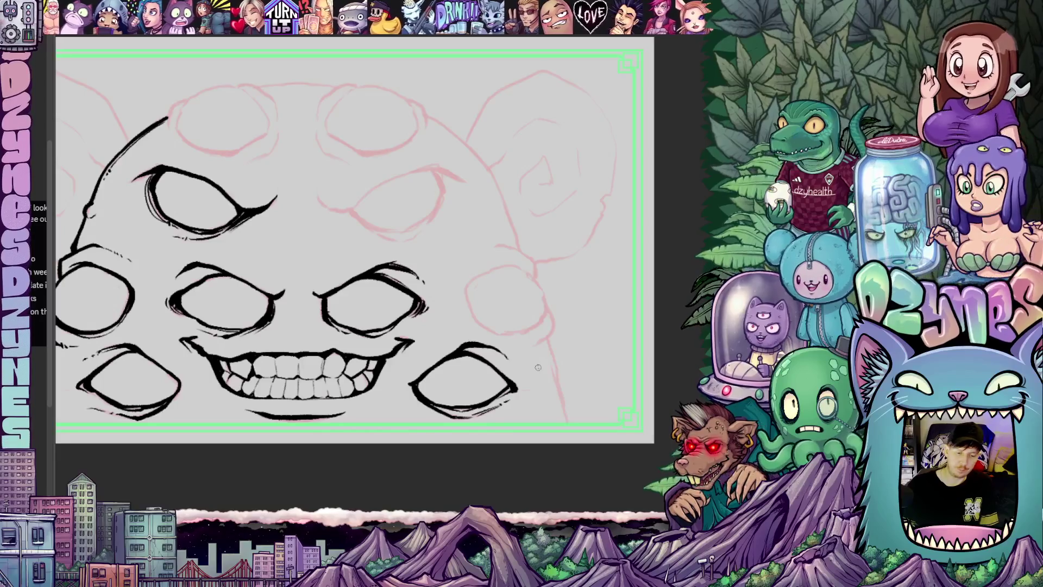
- Ink the right eye's outline and top arc, plus a short stalk line below the far-right eye
drag(607, 415, 484, 348)
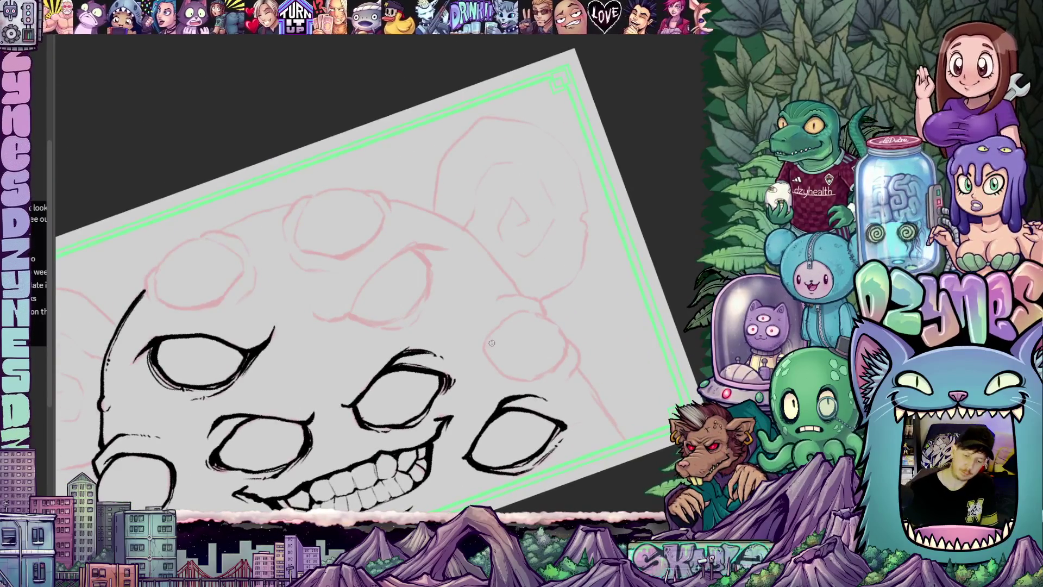
drag(486, 339, 507, 375)
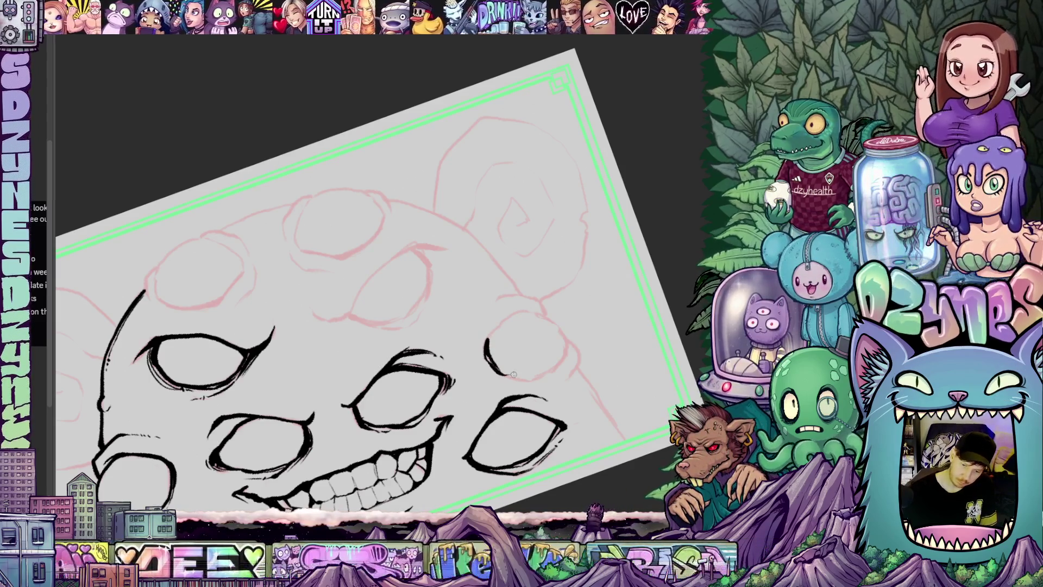
mouse_move(486, 338)
mouse_down()
mouse_move(560, 327)
mouse_move(554, 365)
mouse_move(572, 318)
mouse_move(551, 333)
mouse_up()
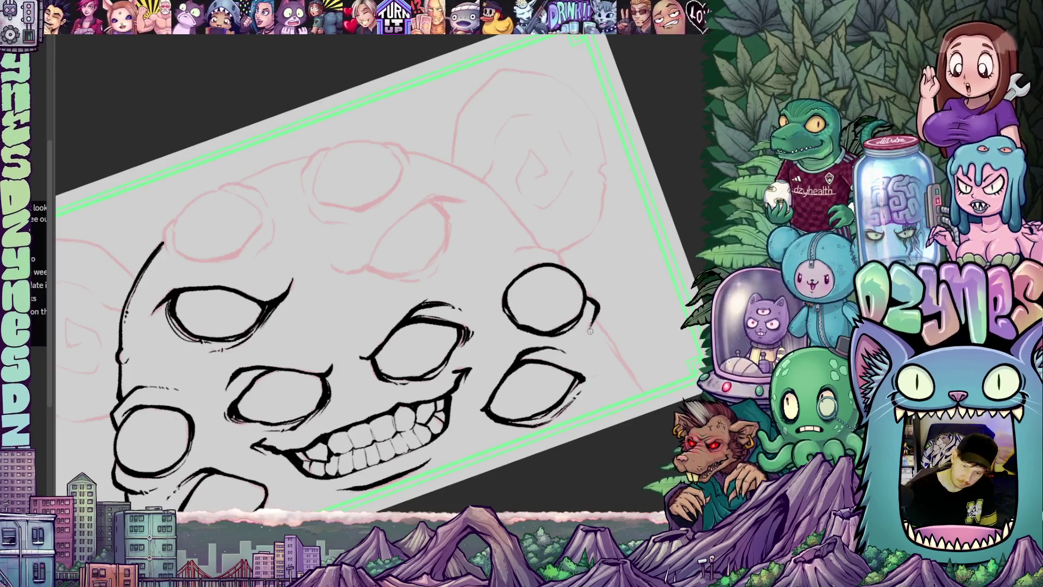
drag(556, 367, 560, 424)
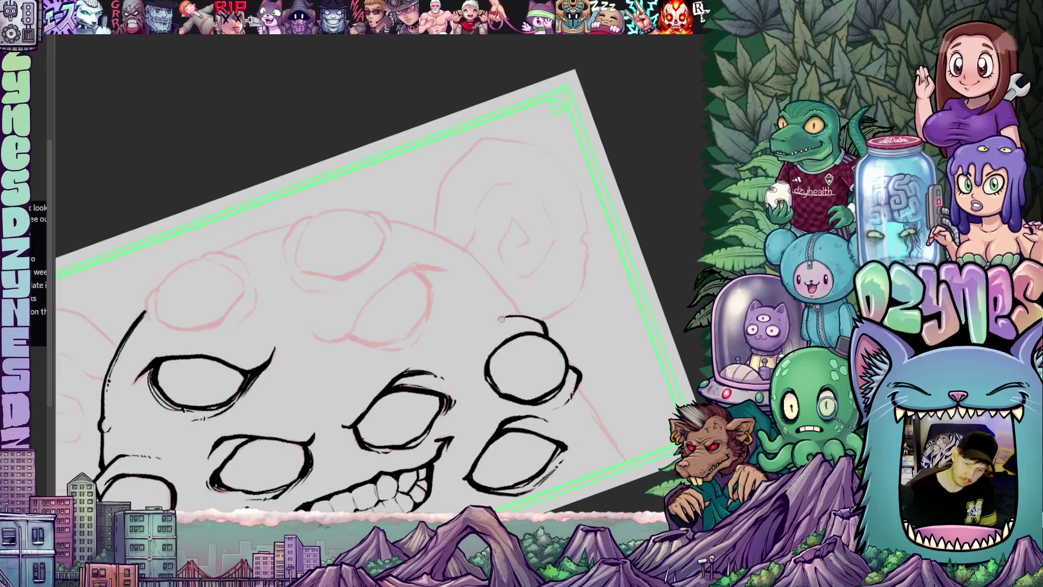
drag(533, 393, 533, 358)
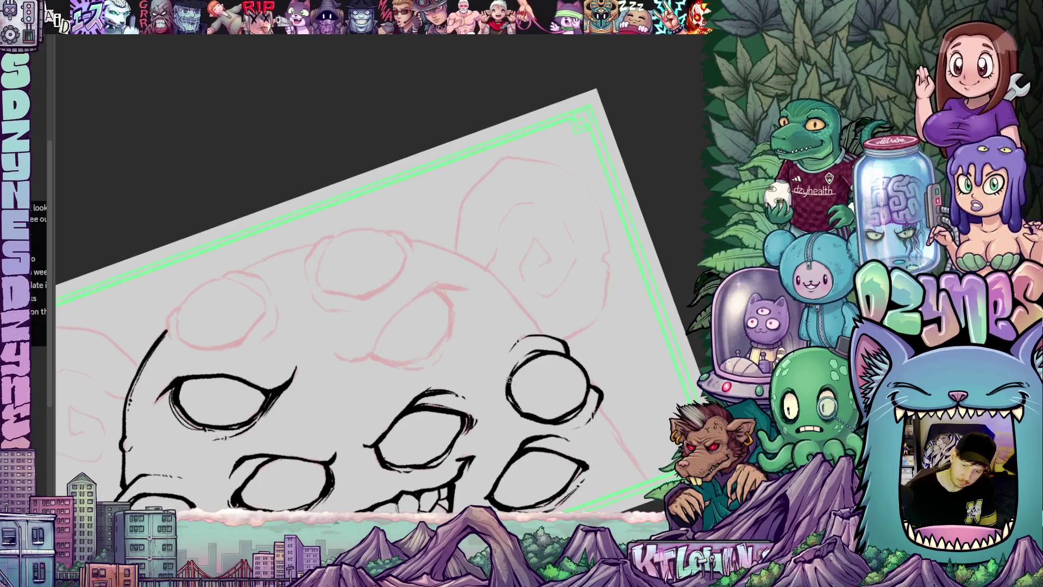
mouse_move(508, 398)
mouse_down()
mouse_move(559, 335)
mouse_move(592, 394)
mouse_move(603, 390)
mouse_move(586, 434)
mouse_move(548, 370)
mouse_move(548, 393)
mouse_up()
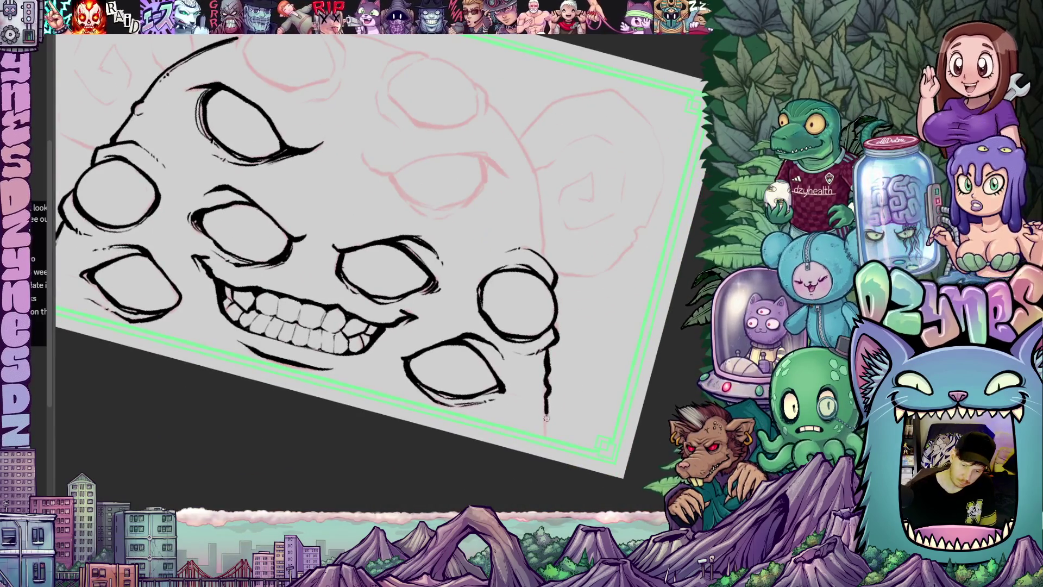
- Ink the right head outline past the lower eye and a tooth at the grin's left end
drag(570, 433, 579, 335)
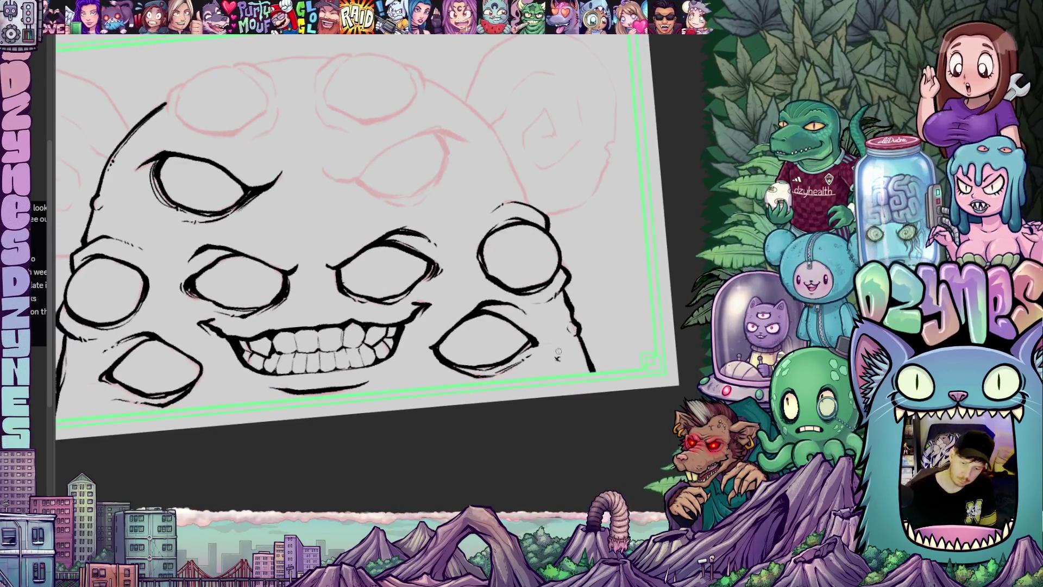
drag(497, 399, 508, 356)
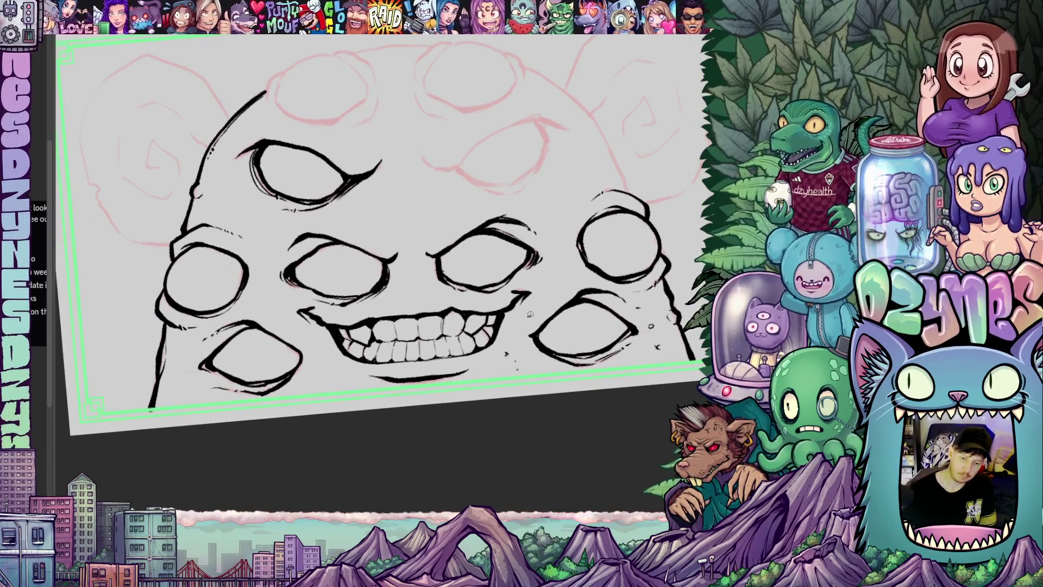
drag(473, 413, 471, 371)
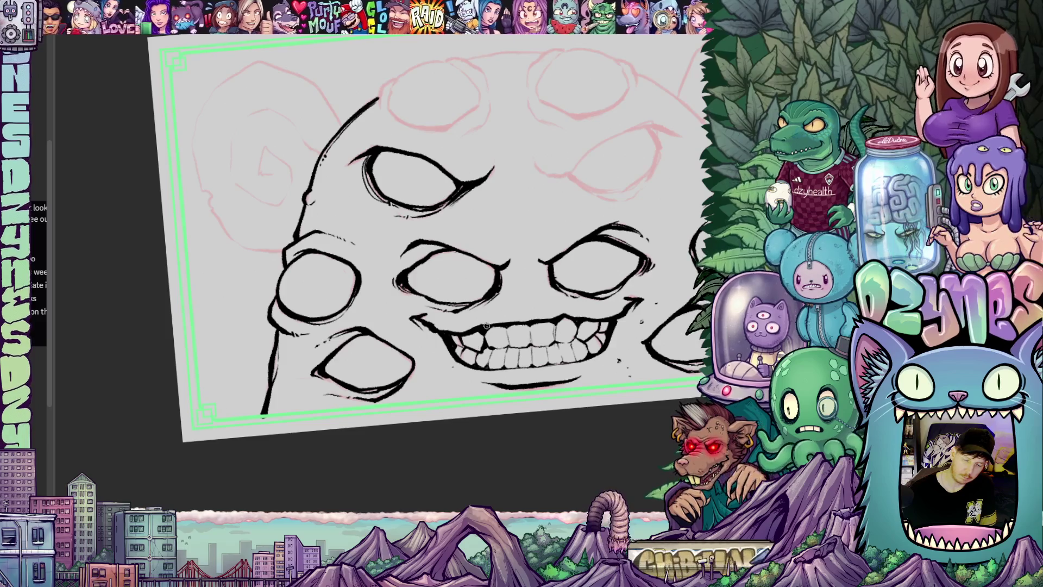
drag(459, 370, 478, 371)
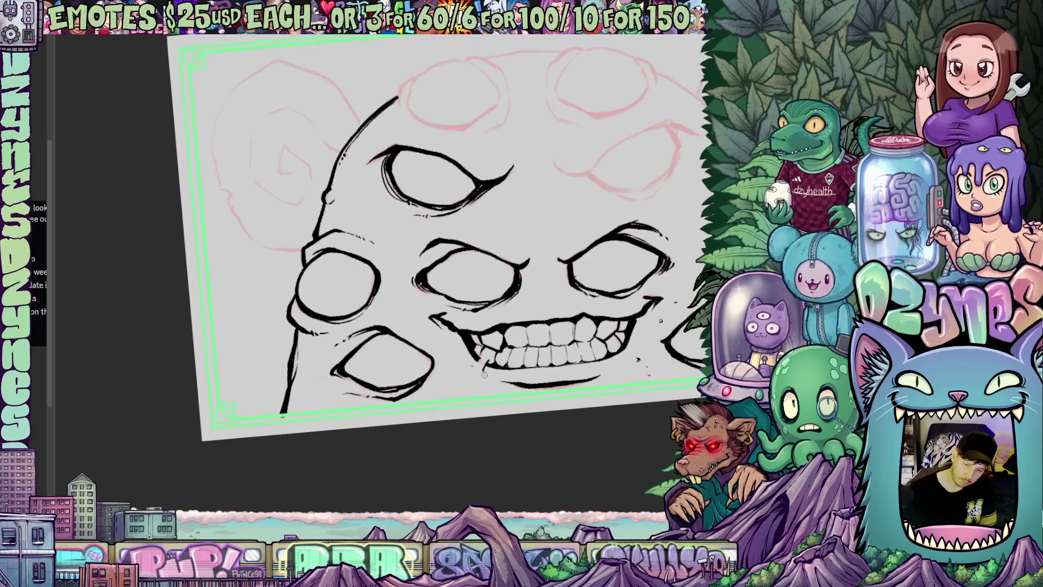
drag(482, 355, 478, 378)
mouse_move(621, 389)
mouse_down()
mouse_move(600, 378)
mouse_move(554, 391)
mouse_move(489, 434)
mouse_up()
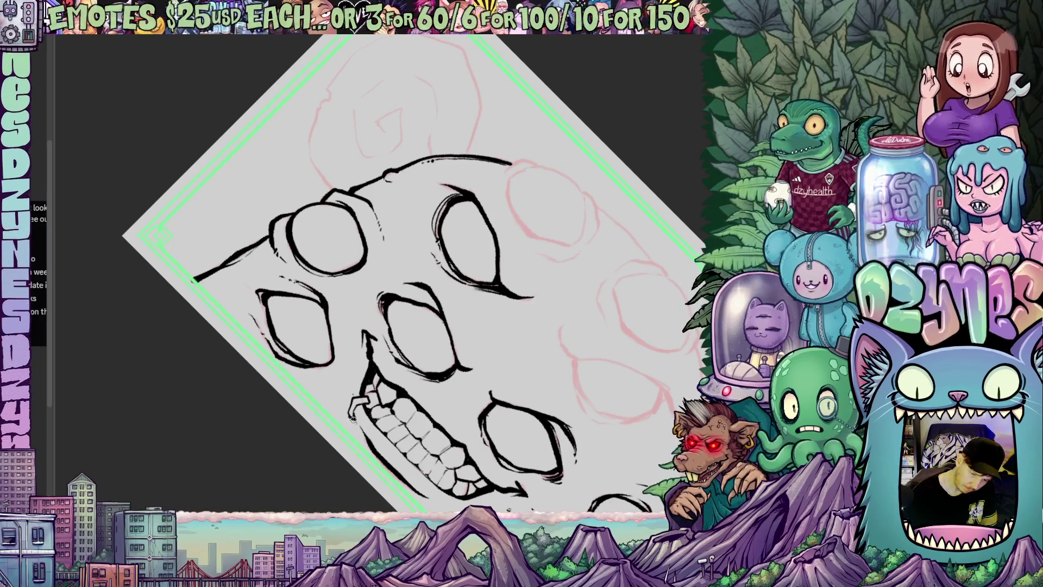
mouse_move(367, 378)
mouse_down()
mouse_move(526, 342)
mouse_move(499, 399)
mouse_move(509, 386)
mouse_move(547, 456)
mouse_up()
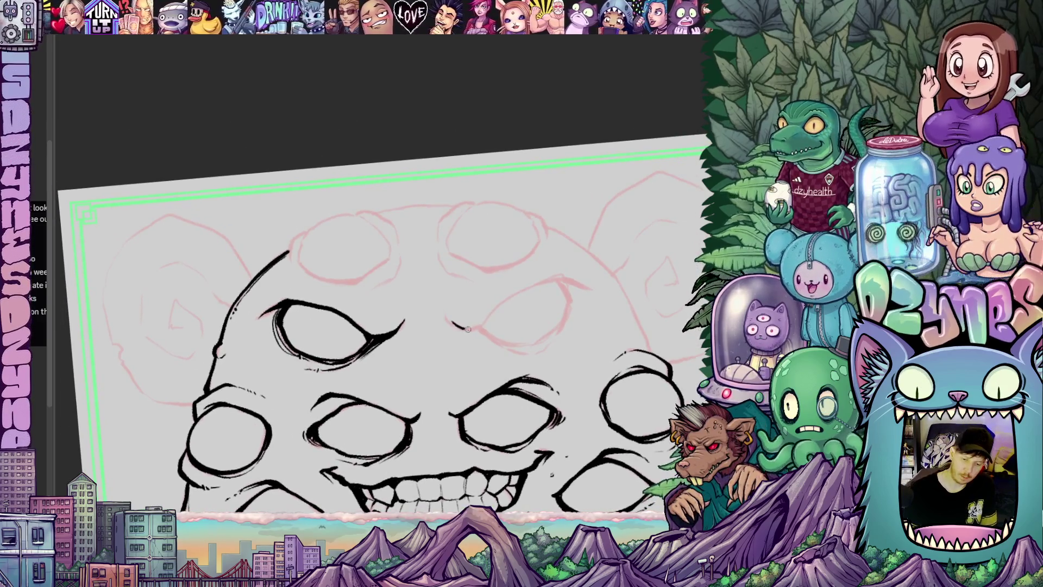
- Ink a new forehead eye with a heavy brow and lower lid
mouse_move(485, 320)
mouse_down()
mouse_move(519, 293)
mouse_move(576, 279)
mouse_move(587, 287)
mouse_move(570, 321)
mouse_up()
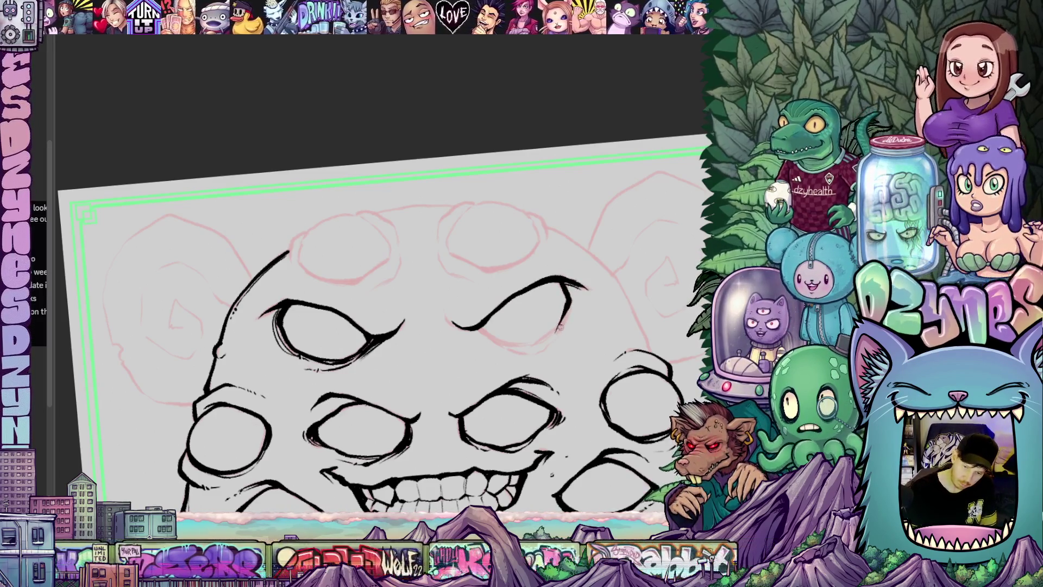
key(-)
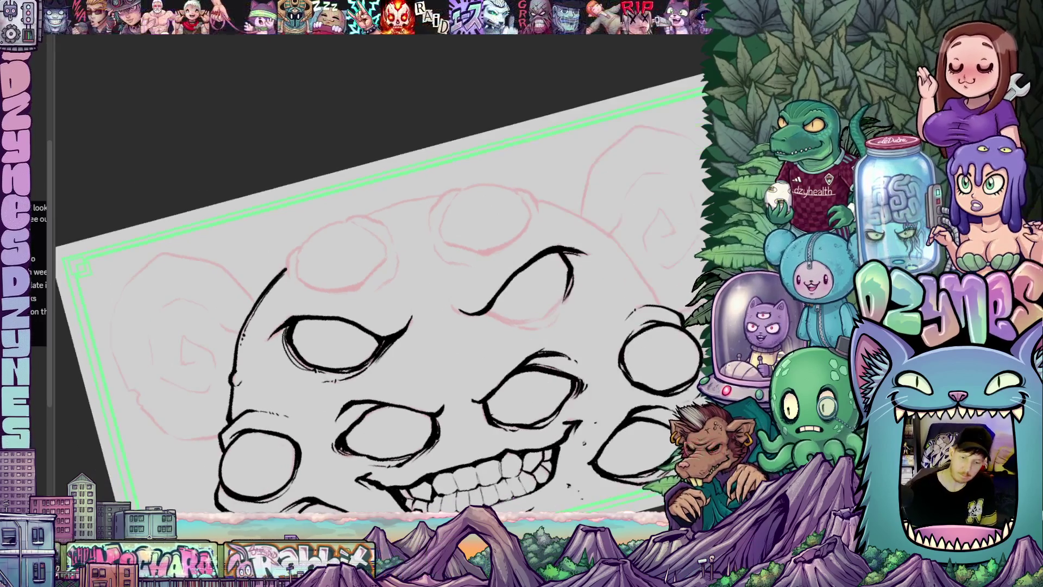
mouse_move(487, 311)
mouse_down()
mouse_move(522, 324)
mouse_move(567, 294)
mouse_move(563, 302)
mouse_up()
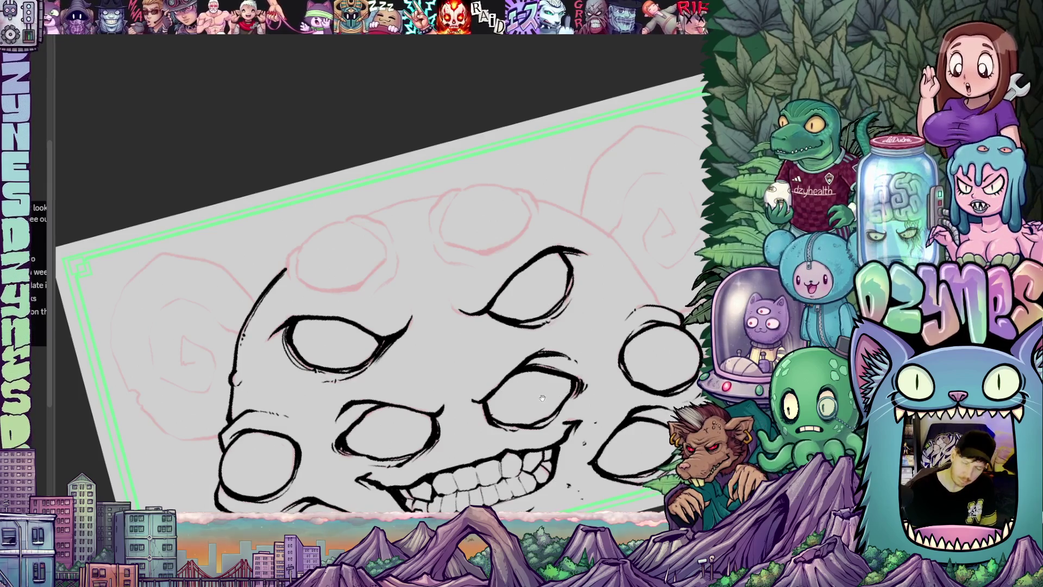
- Ink the round eye atop the head with a heavier, doubled outline
drag(543, 397, 530, 361)
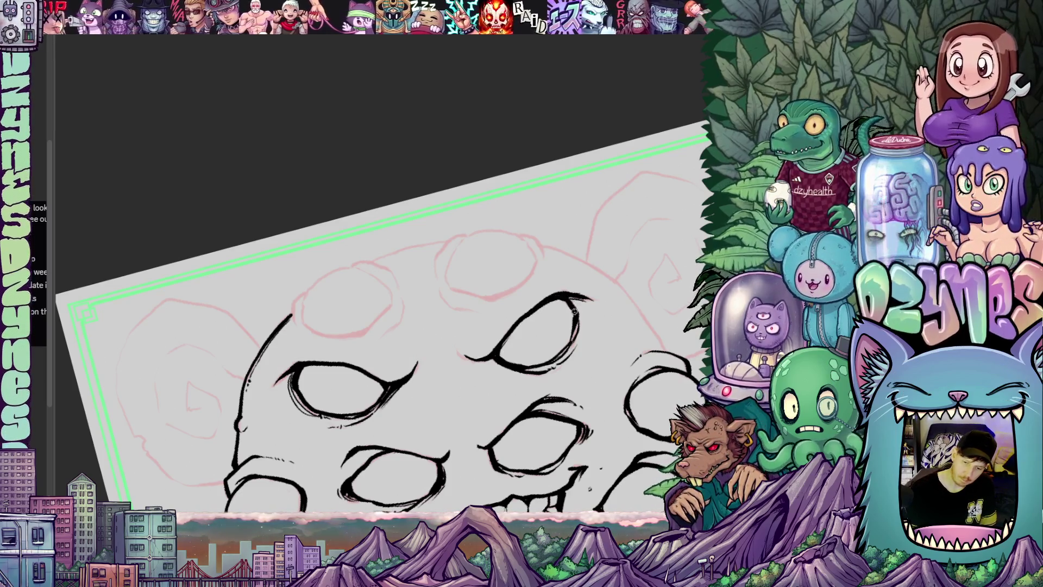
mouse_move(575, 357)
mouse_down()
mouse_move(586, 299)
mouse_move(589, 340)
mouse_move(595, 311)
mouse_move(573, 452)
mouse_up()
mouse_move(477, 272)
mouse_down()
mouse_move(475, 330)
mouse_move(546, 299)
mouse_move(535, 272)
mouse_move(482, 270)
mouse_up()
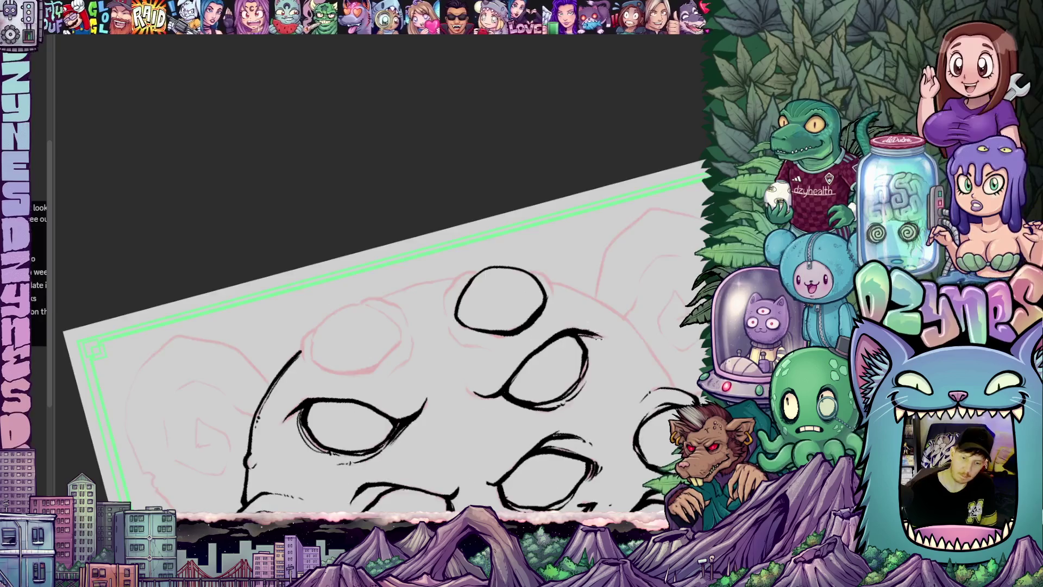
key(ctrl+at)
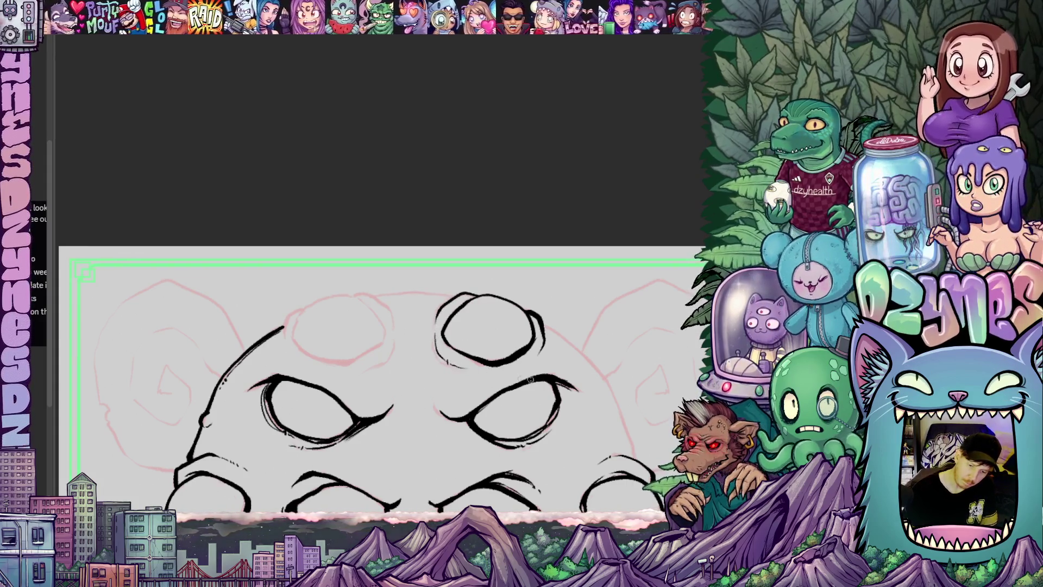
mouse_move(587, 409)
mouse_down()
mouse_move(576, 318)
mouse_move(470, 420)
mouse_up()
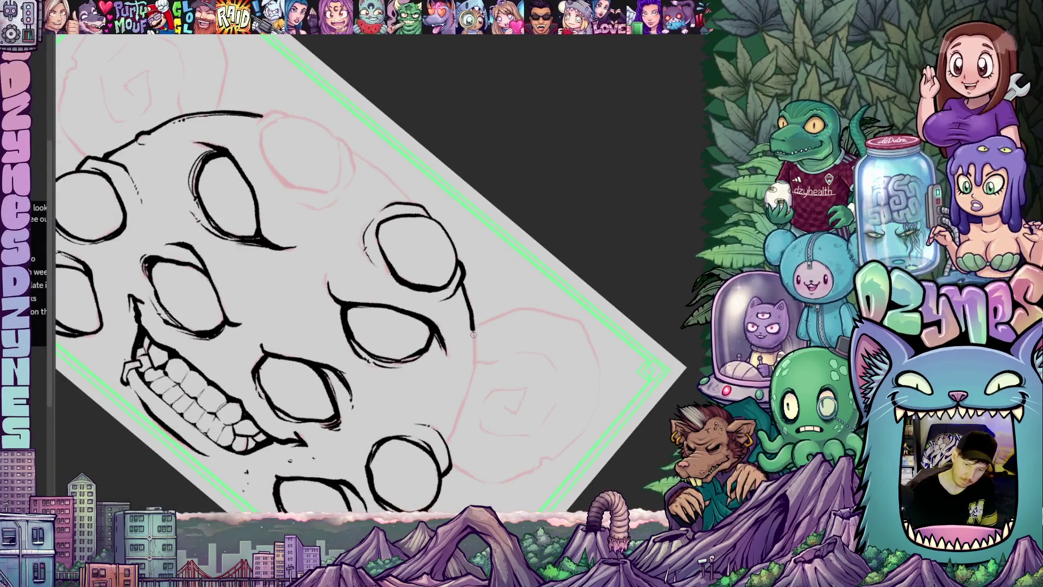
- Extend the head outline and ink the round bulging eyes along the crown
mouse_move(468, 393)
mouse_down()
mouse_move(446, 446)
mouse_move(583, 451)
mouse_move(529, 348)
mouse_up()
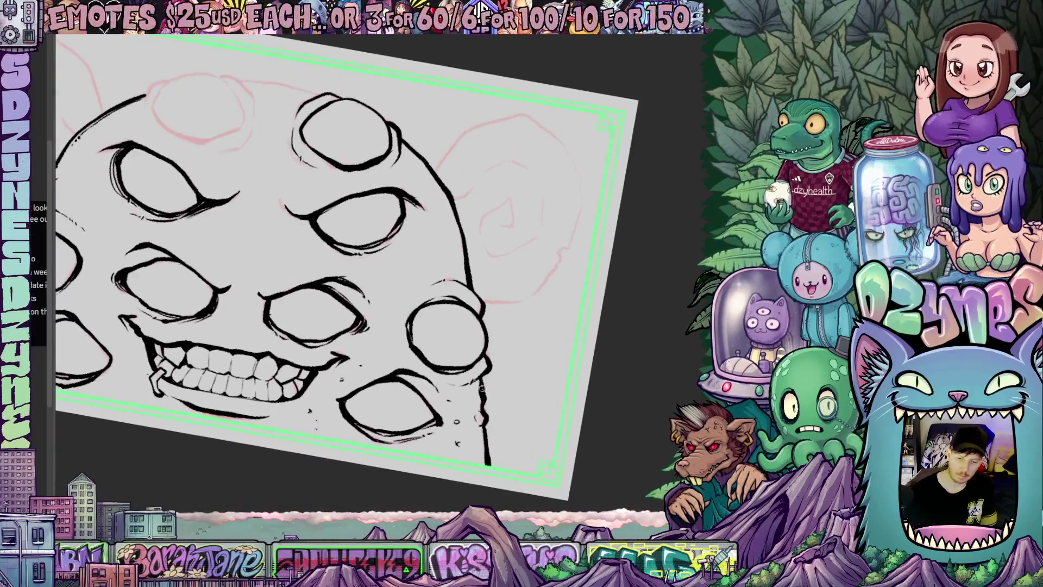
mouse_move(506, 266)
mouse_down()
mouse_move(508, 370)
mouse_move(436, 371)
mouse_up()
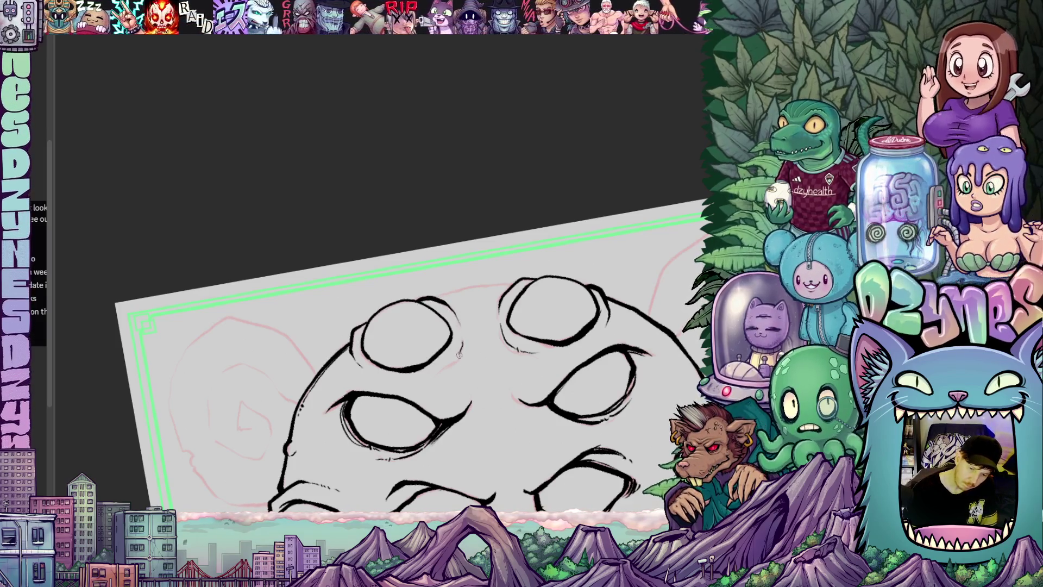
mouse_move(435, 380)
mouse_down()
mouse_move(510, 318)
mouse_move(522, 410)
mouse_up()
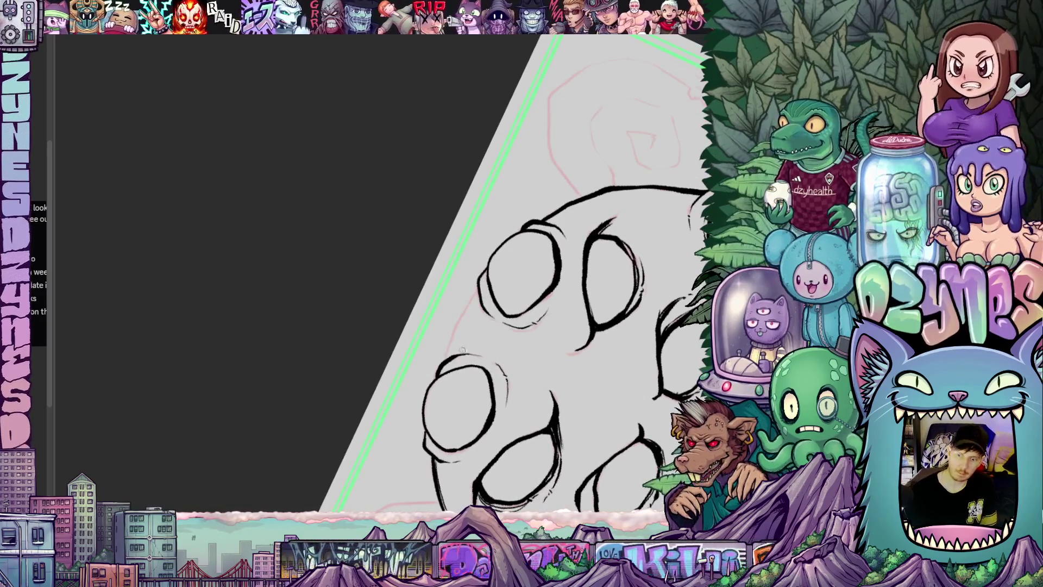
drag(447, 354, 478, 293)
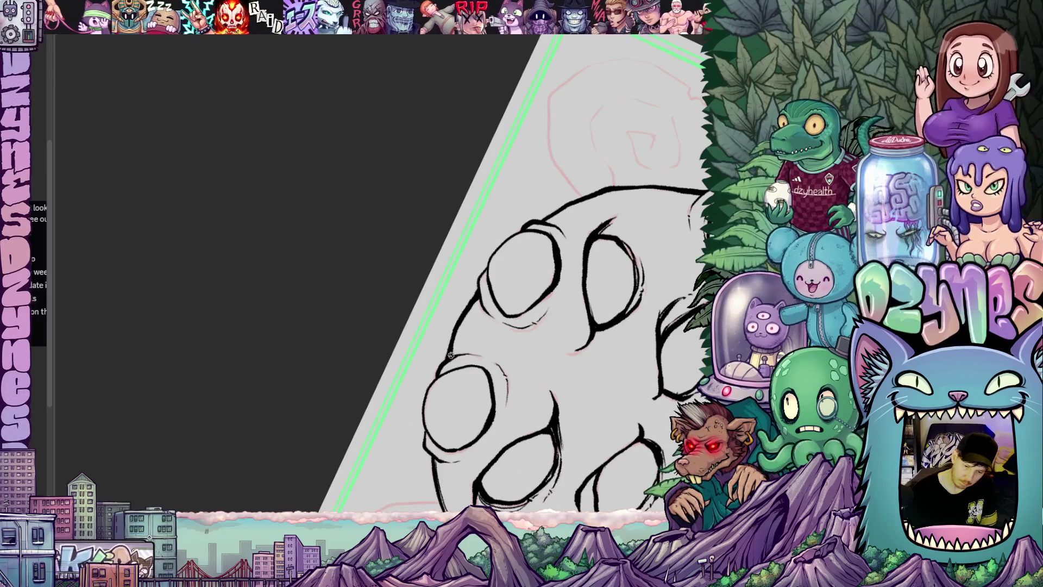
key(minus)
mouse_move(489, 271)
mouse_down()
mouse_move(533, 339)
mouse_move(623, 337)
mouse_move(503, 325)
mouse_up()
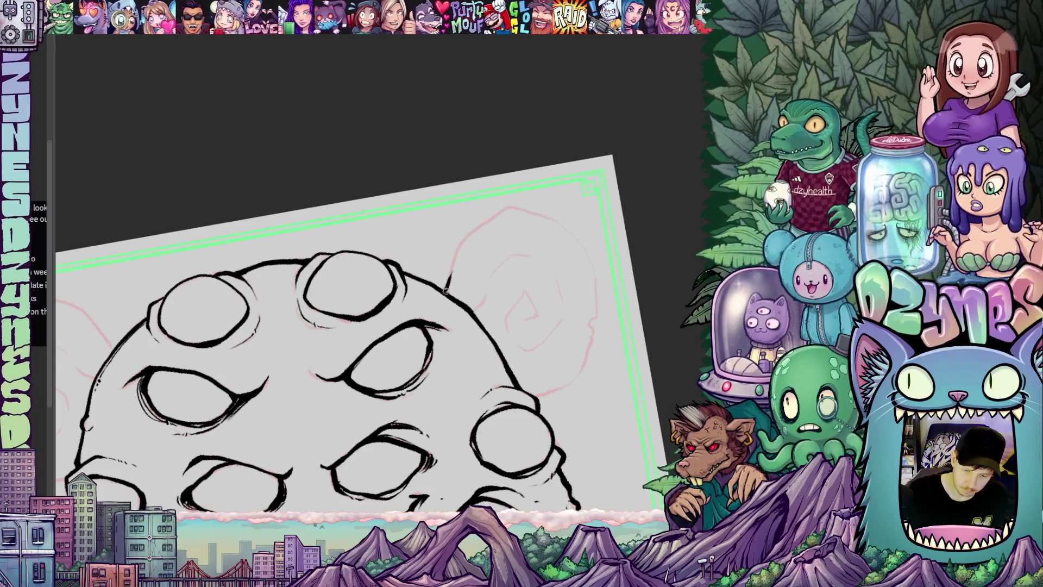
- Ink the right speech bubble's outline behind the head, then pan down to review the teeth and drawing
mouse_move(480, 231)
mouse_down()
mouse_move(506, 210)
mouse_move(591, 239)
mouse_move(596, 315)
mouse_up()
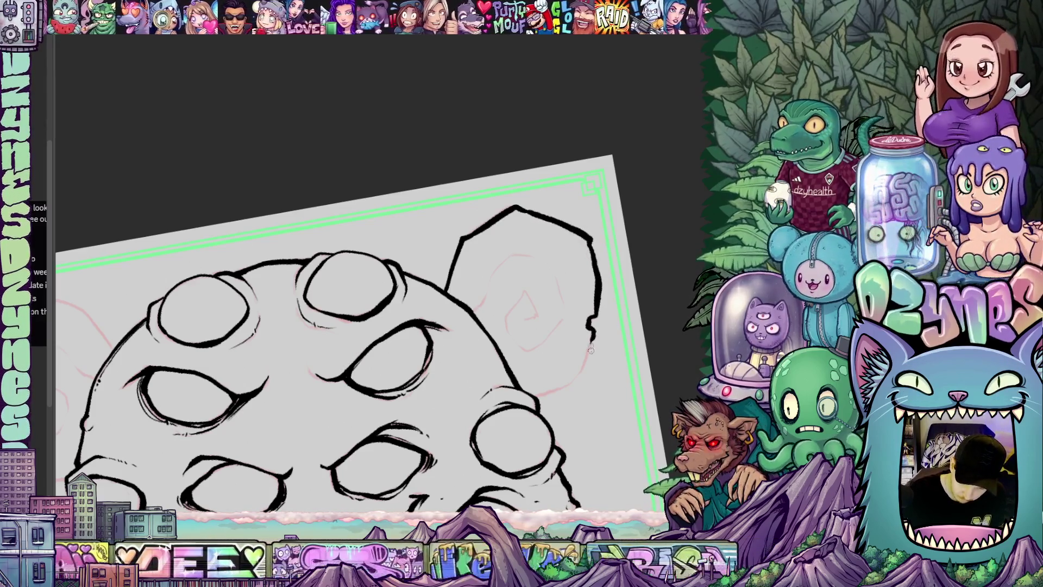
mouse_move(583, 352)
mouse_down()
mouse_move(588, 247)
mouse_move(585, 270)
mouse_move(545, 284)
mouse_up()
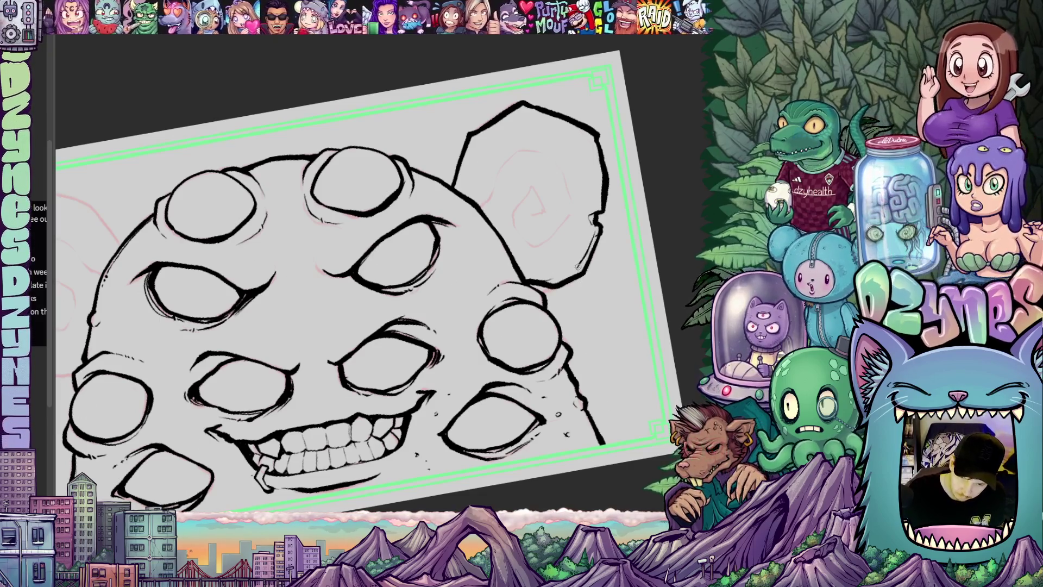
mouse_move(550, 339)
mouse_down()
mouse_move(451, 240)
mouse_move(462, 256)
mouse_move(377, 357)
mouse_up()
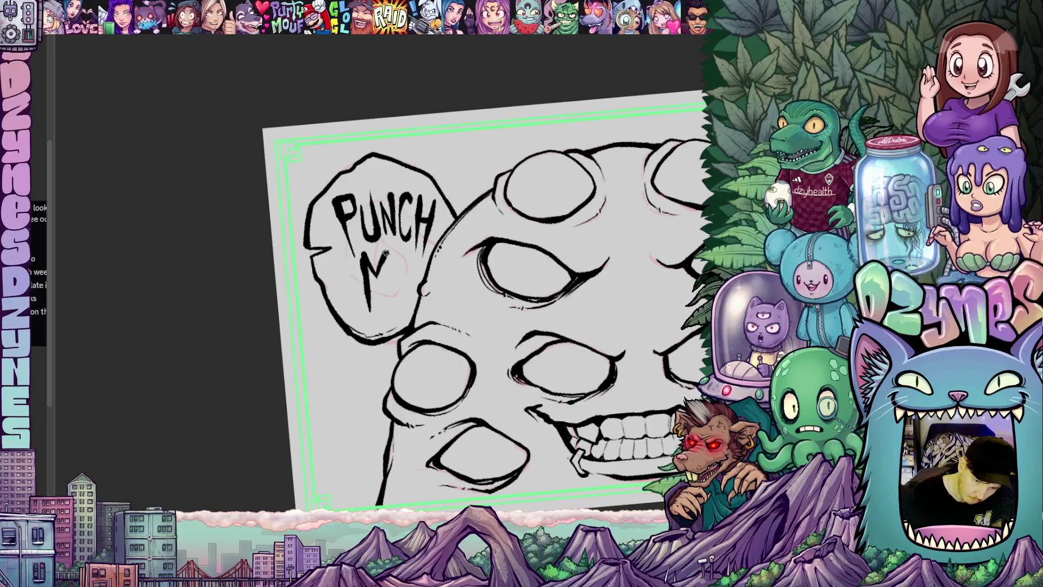
- Finish lettering MY under PUNCH in the left bubble and zoom to check it
drag(388, 266, 382, 323)
drag(396, 261, 396, 318)
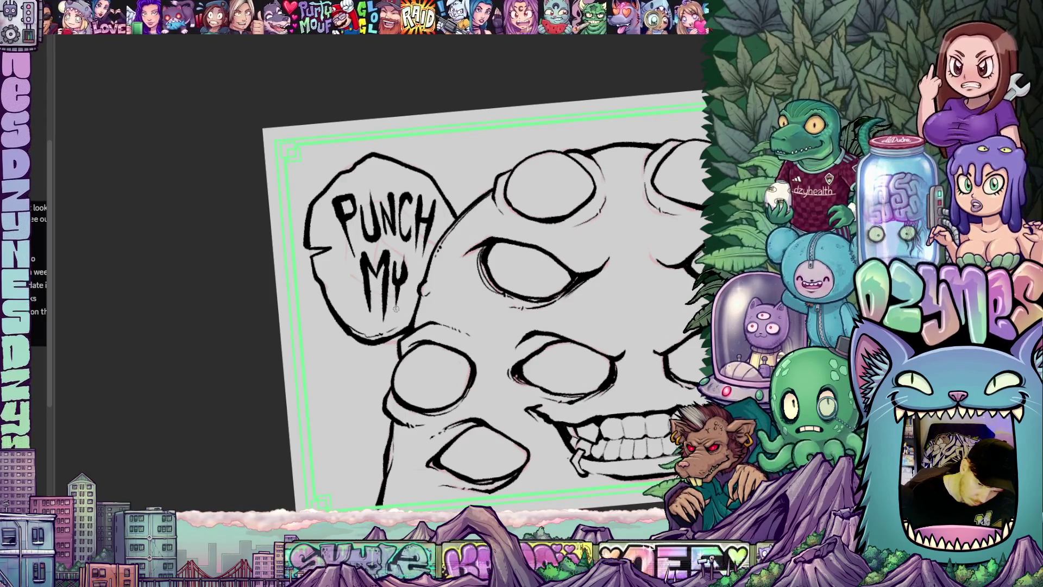
scroll(404, 296, up, 3)
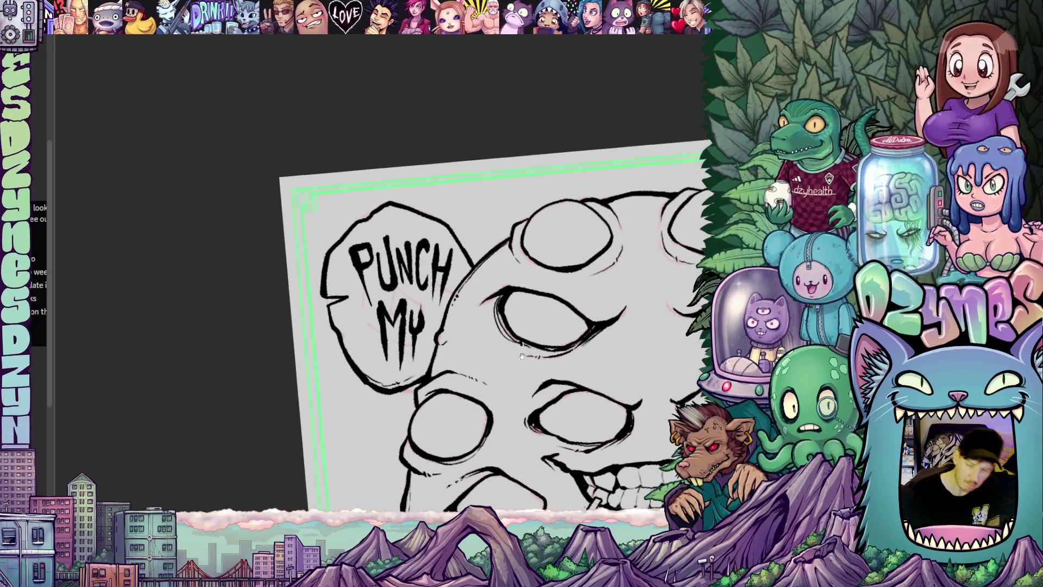
scroll(490, 315, down, 5)
scroll(566, 320, up, 4)
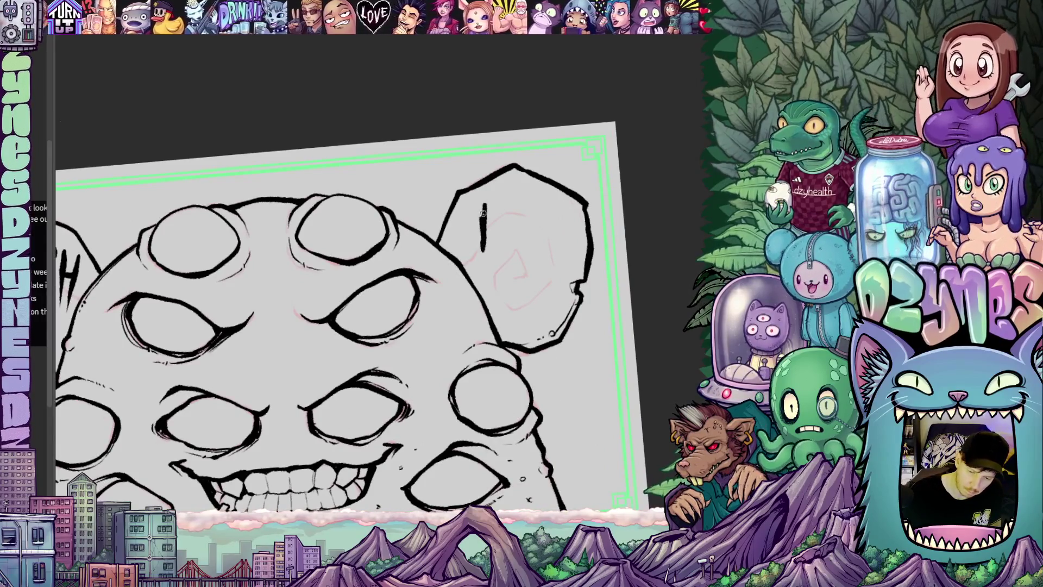
- Letter the word EYE across the top of the right speech bubble
mouse_move(483, 202)
mouse_down()
mouse_move(504, 202)
mouse_move(478, 230)
mouse_move(479, 251)
mouse_up()
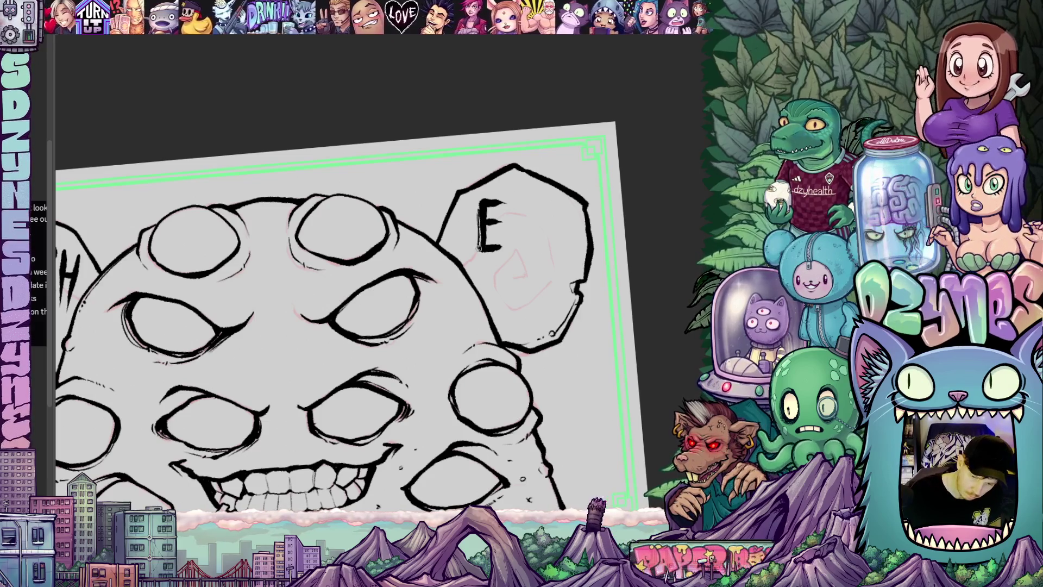
mouse_move(508, 205)
mouse_down()
mouse_move(523, 224)
mouse_move(529, 202)
mouse_move(517, 251)
mouse_up()
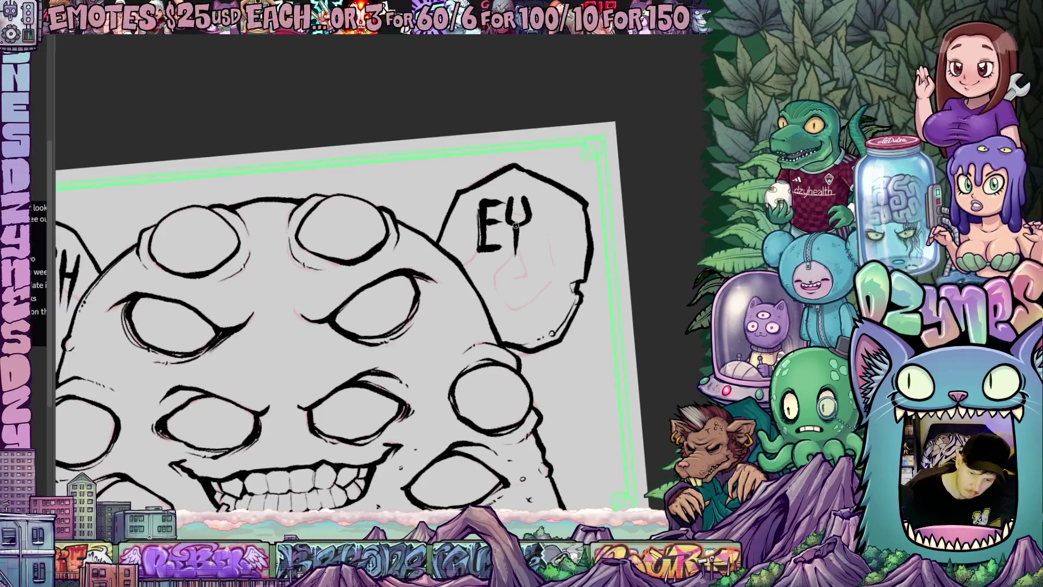
drag(538, 209, 539, 249)
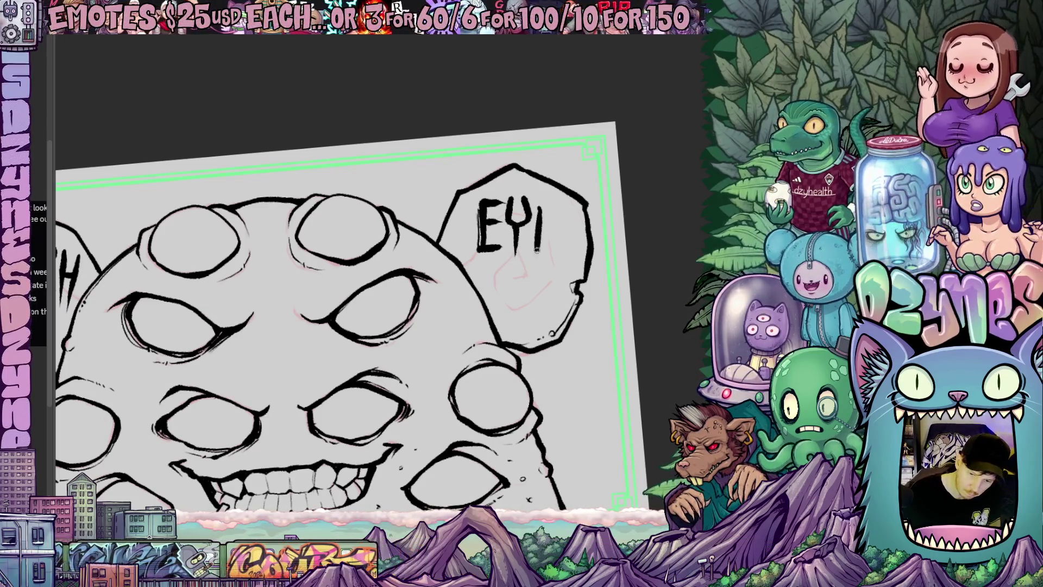
mouse_move(540, 212)
mouse_down()
mouse_move(560, 208)
mouse_move(548, 248)
mouse_move(560, 247)
mouse_up()
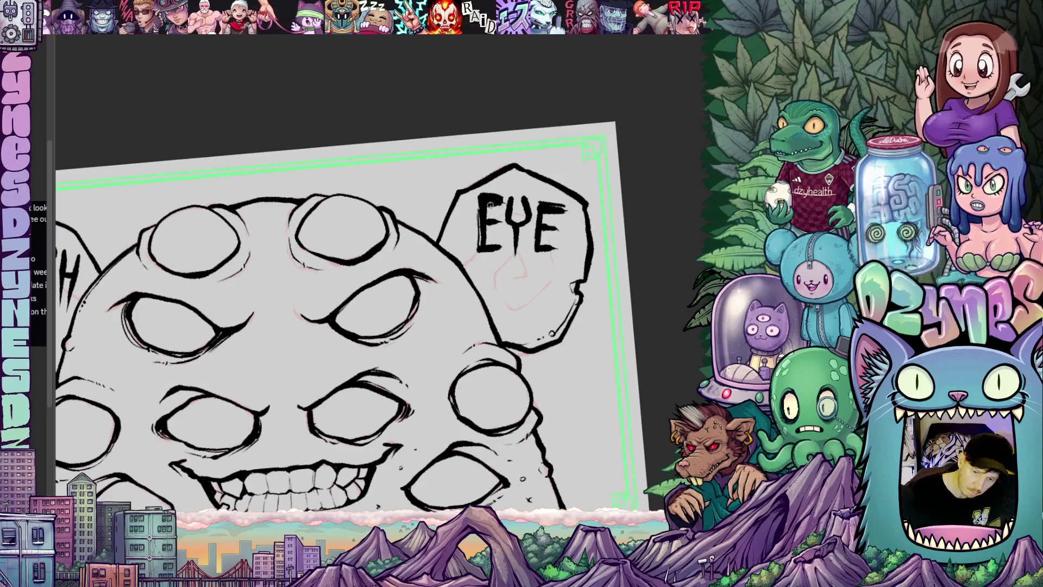
- Letter BALLS below EYE, undoing and redrawing the misdrawn L
mouse_move(526, 264)
mouse_down()
mouse_move(503, 231)
mouse_move(491, 251)
mouse_up()
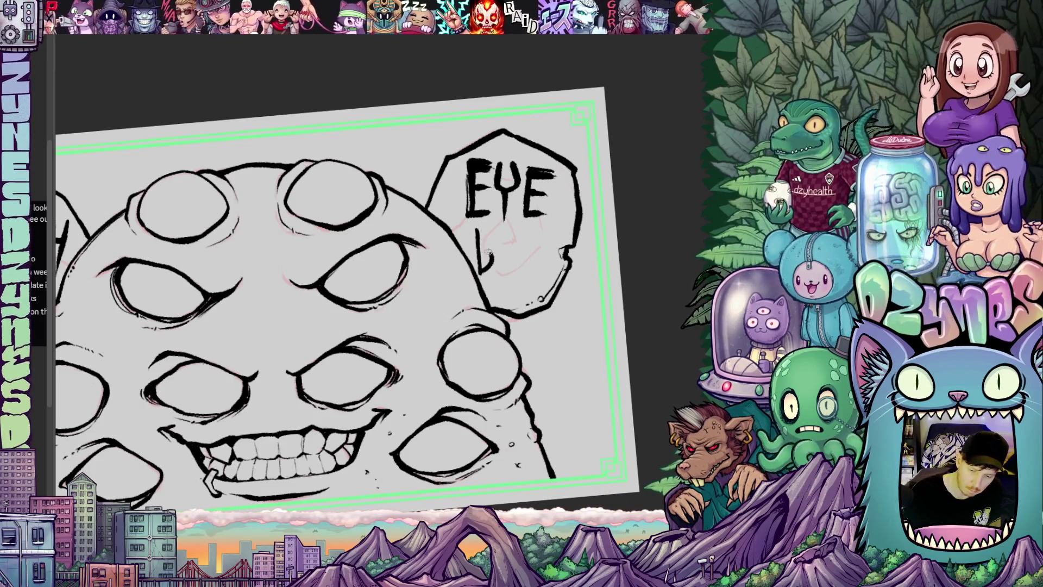
mouse_move(478, 229)
mouse_down()
mouse_move(495, 272)
mouse_move(510, 265)
mouse_move(514, 283)
mouse_move(511, 253)
mouse_move(515, 276)
mouse_move(525, 273)
mouse_up()
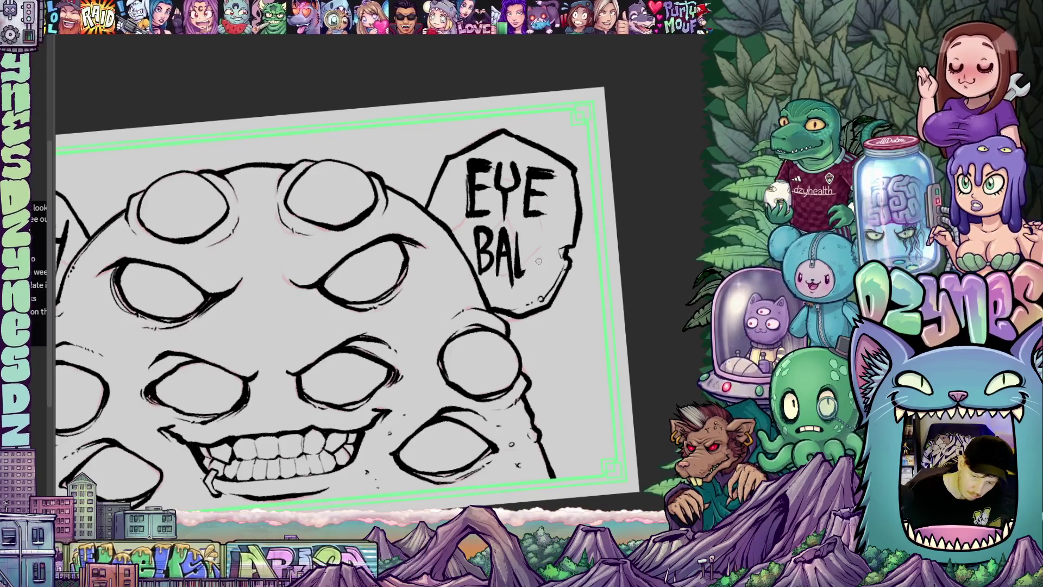
key(ctrl+z)
key(ctrl+z)
drag(517, 228, 514, 278)
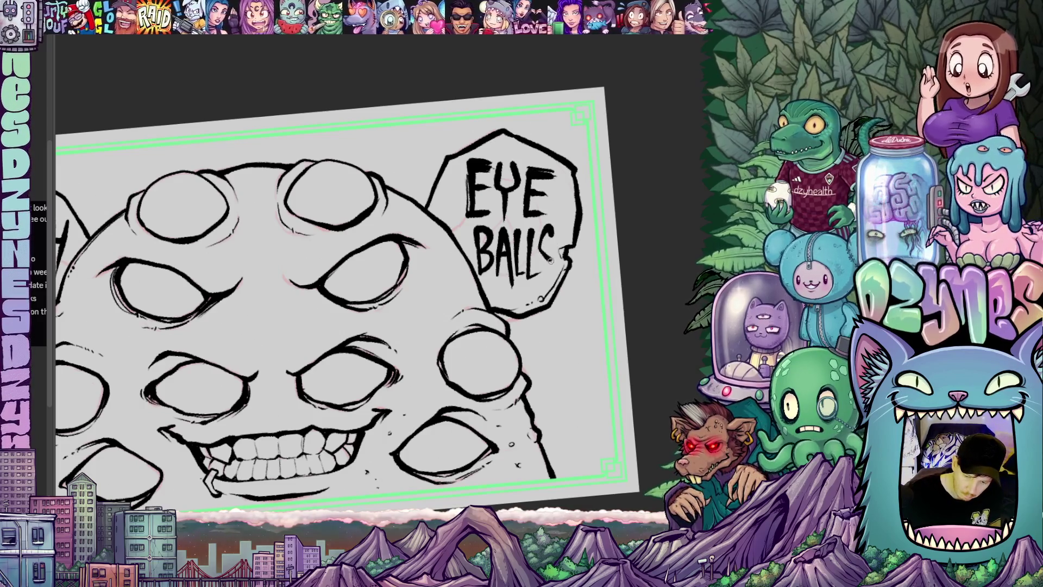
drag(559, 295, 632, 313)
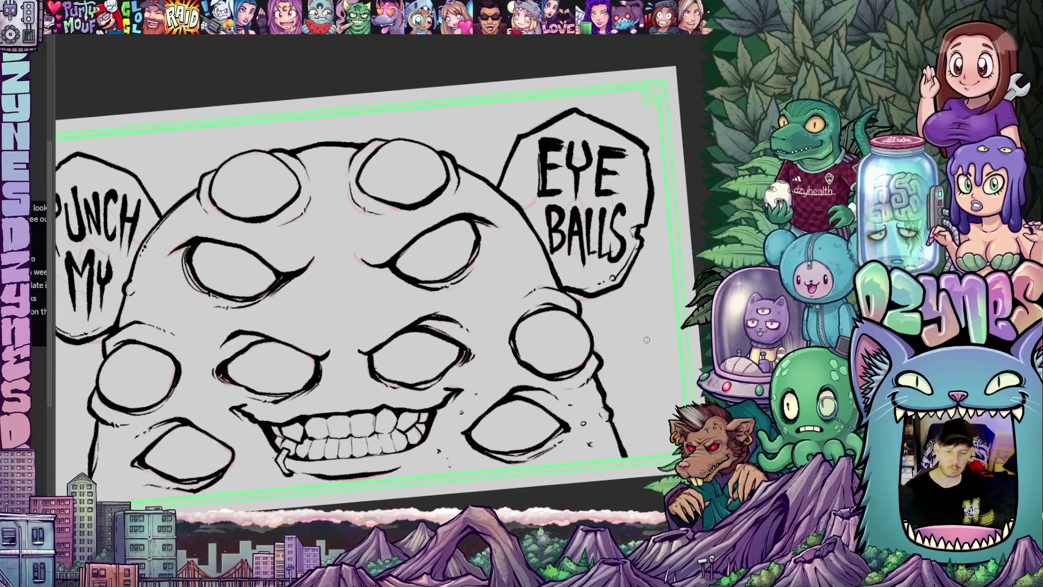
- Pan and zoom around the canvas to frame both lettered speech bubbles
scroll(646, 339, down, 6)
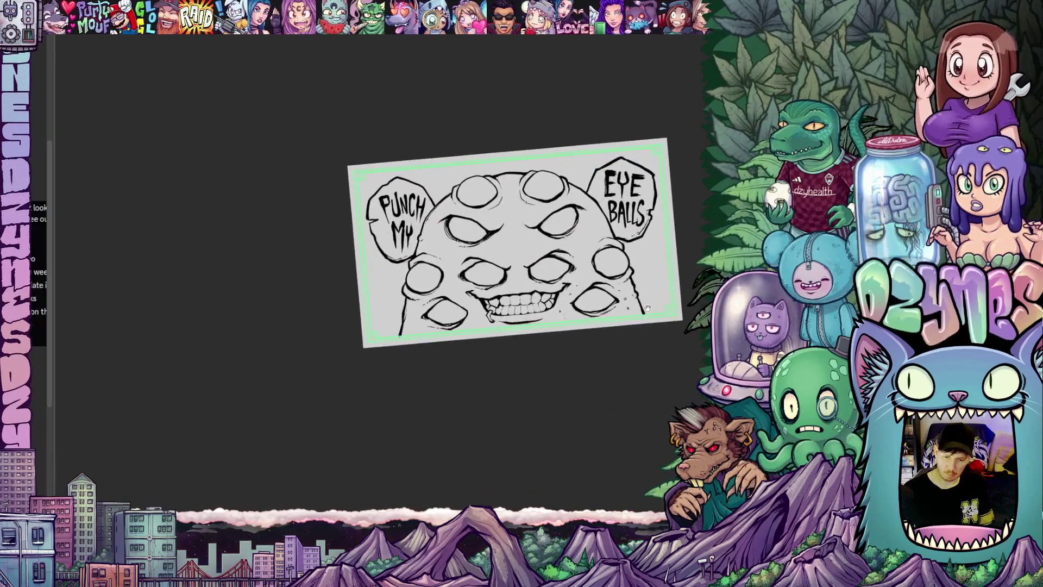
drag(647, 307, 645, 372)
scroll(529, 250, up, 4)
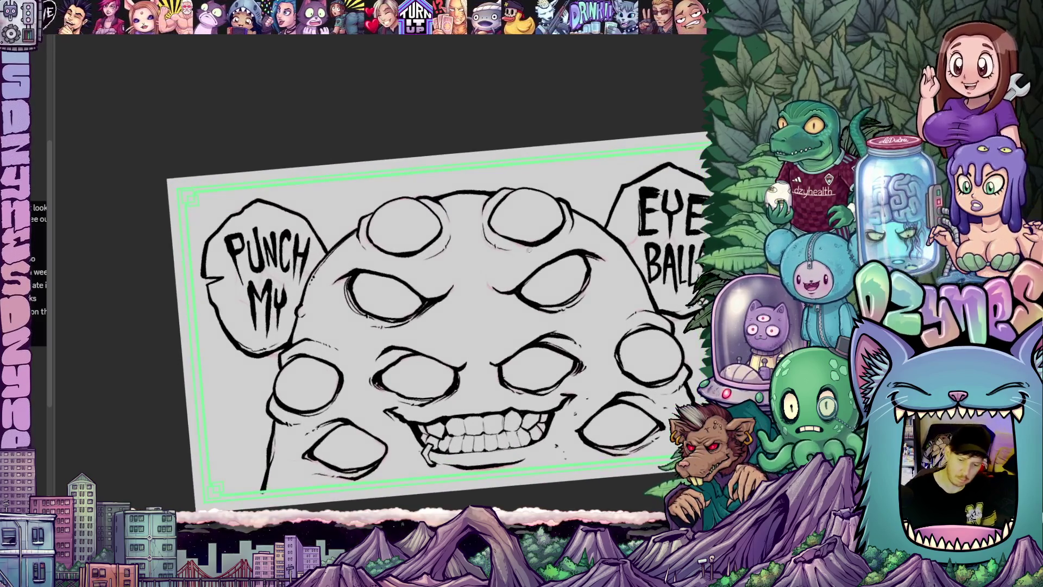
drag(472, 300, 540, 296)
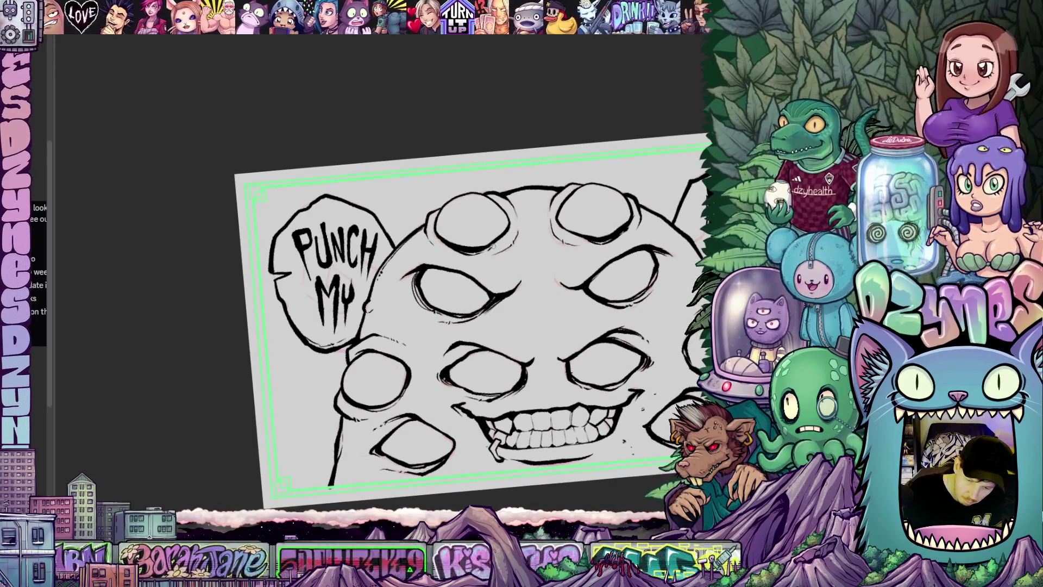
drag(542, 297, 534, 291)
scroll(534, 292, down, 5)
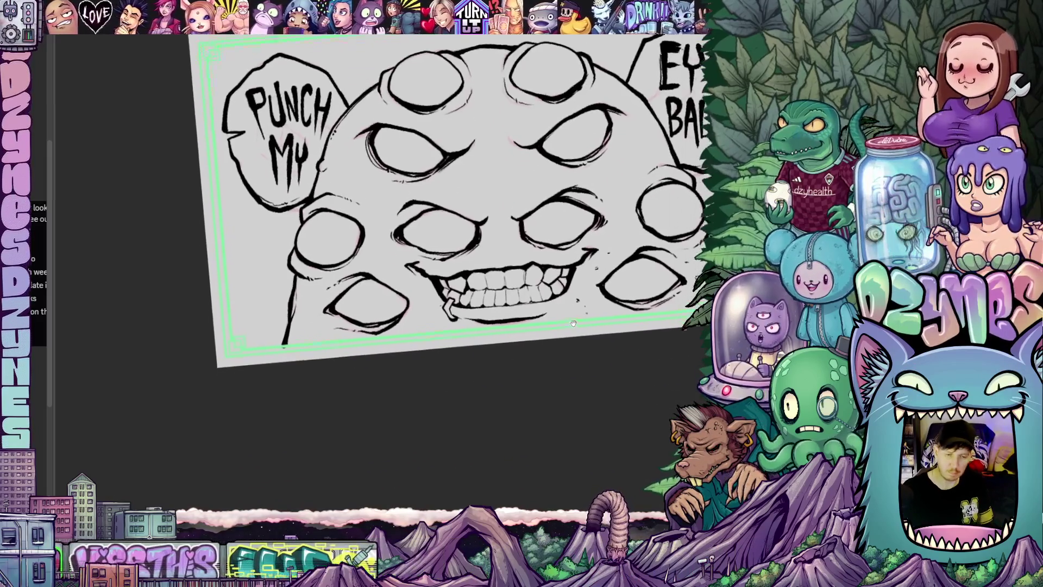
scroll(561, 359, down, 2)
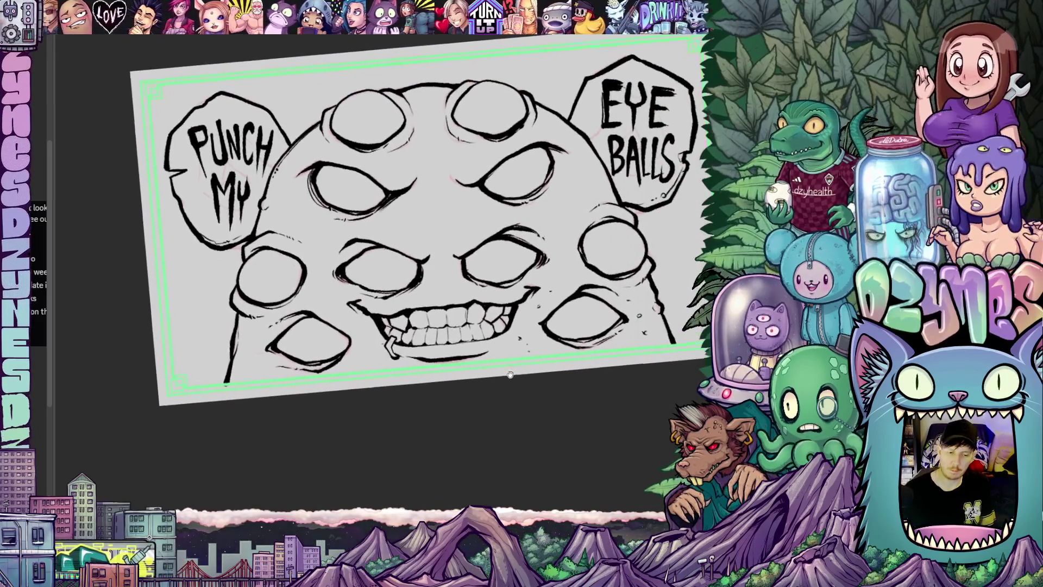
scroll(524, 373, up, 2)
mouse_move(495, 388)
mouse_down()
mouse_move(430, 416)
mouse_move(382, 462)
mouse_up()
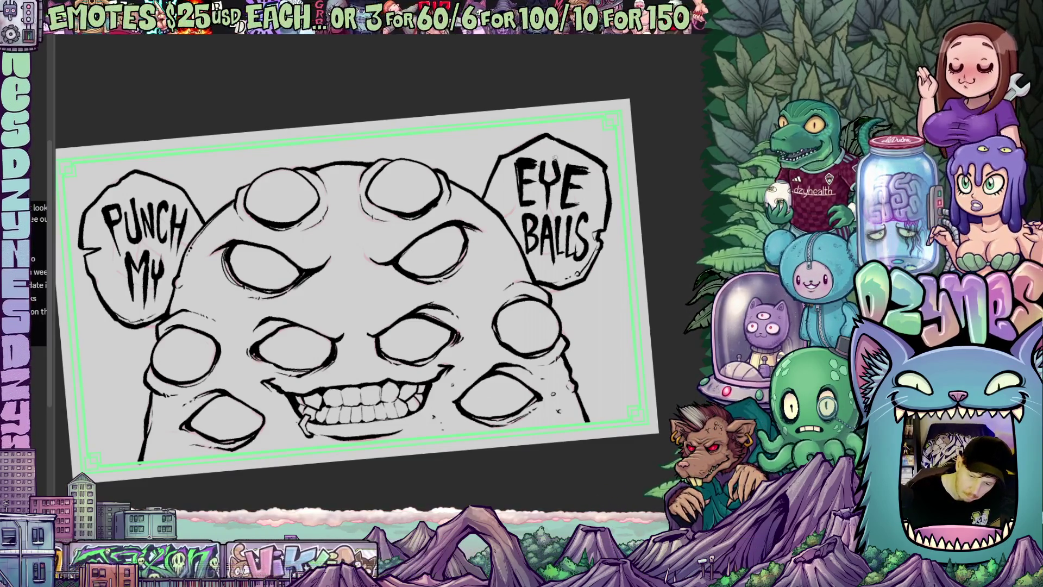
- Zoom out and rotate the canvas view back to level, recentring the drawing
drag(574, 326, 592, 288)
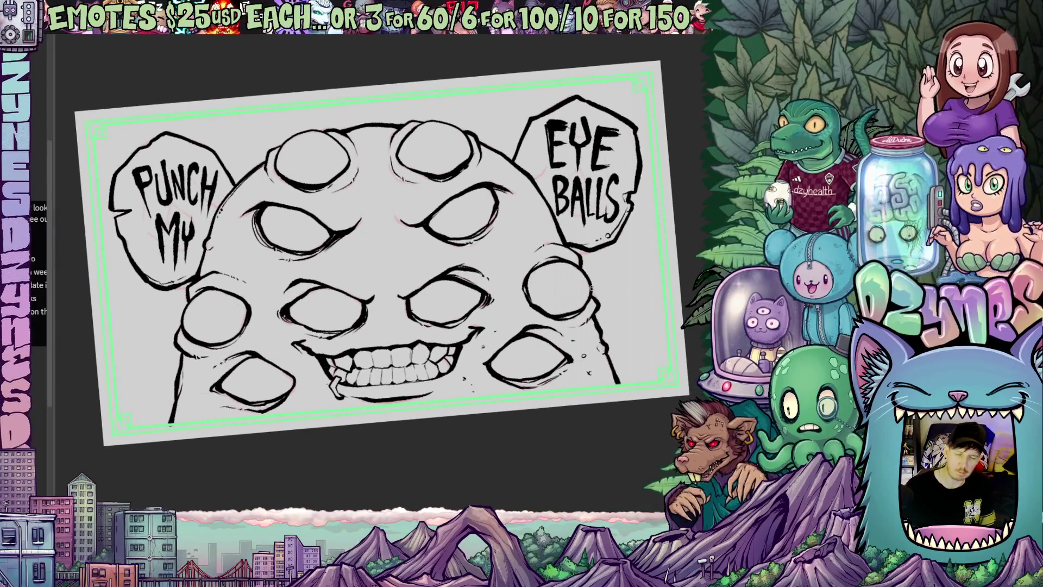
key(ctrl+minus)
key(ctrl+minus)
key(ctrl+minus)
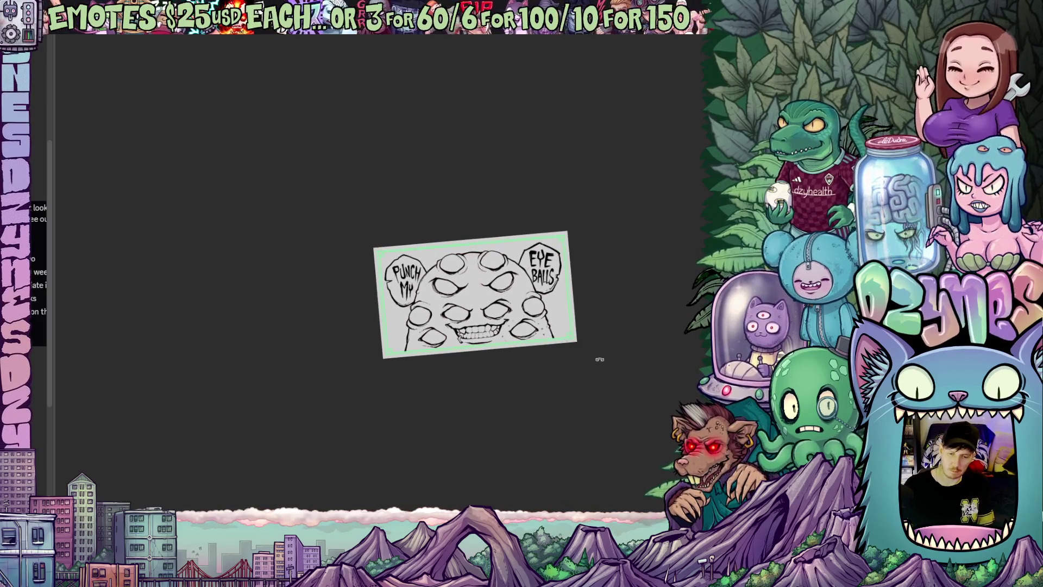
drag(599, 358, 594, 374)
scroll(458, 346, up, 4)
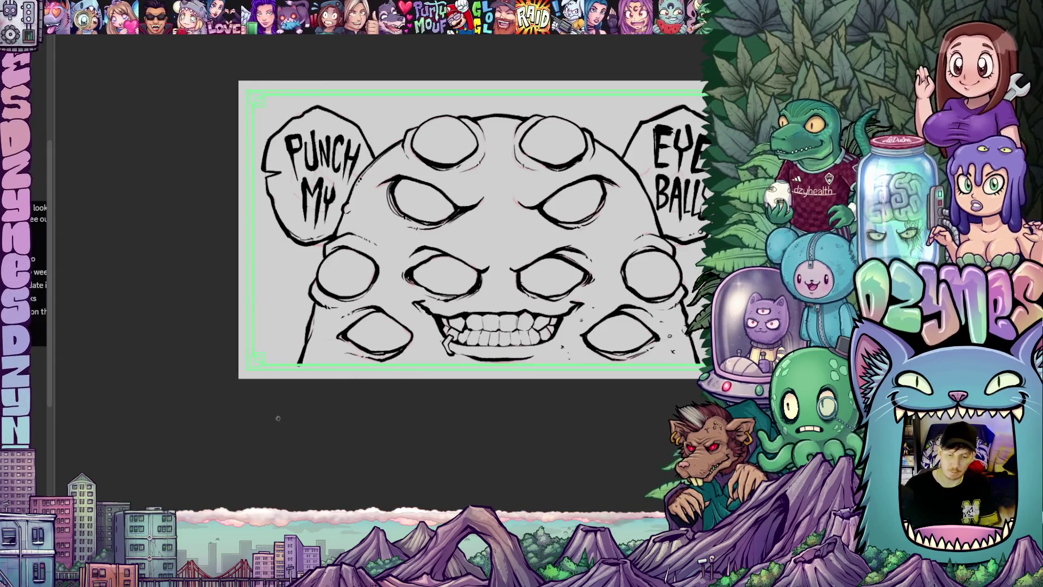
scroll(277, 418, up, 1)
mouse_move(415, 460)
mouse_down()
mouse_move(454, 357)
mouse_move(428, 403)
mouse_move(358, 396)
mouse_up()
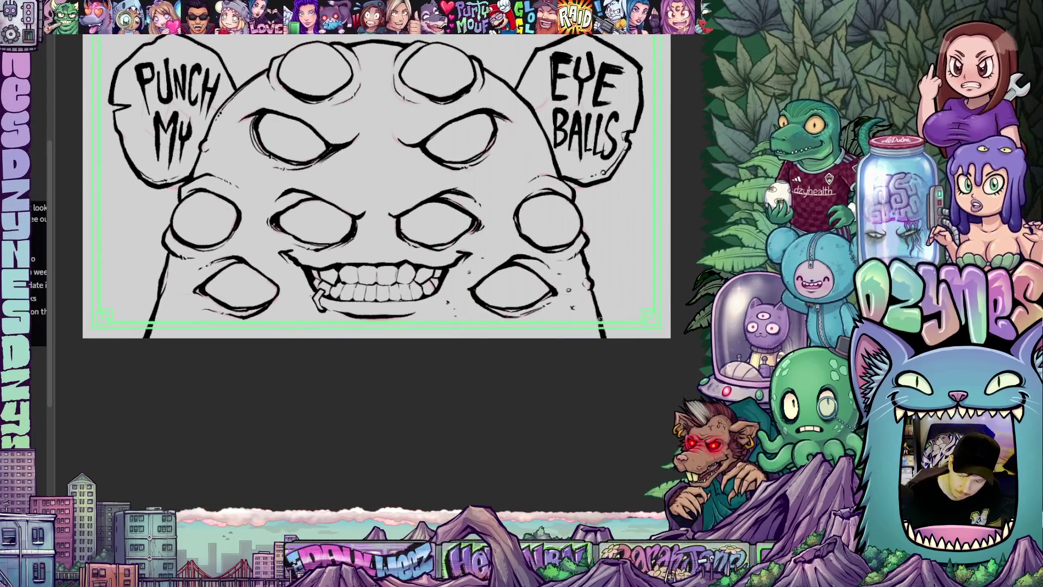
scroll(608, 347, up, 2)
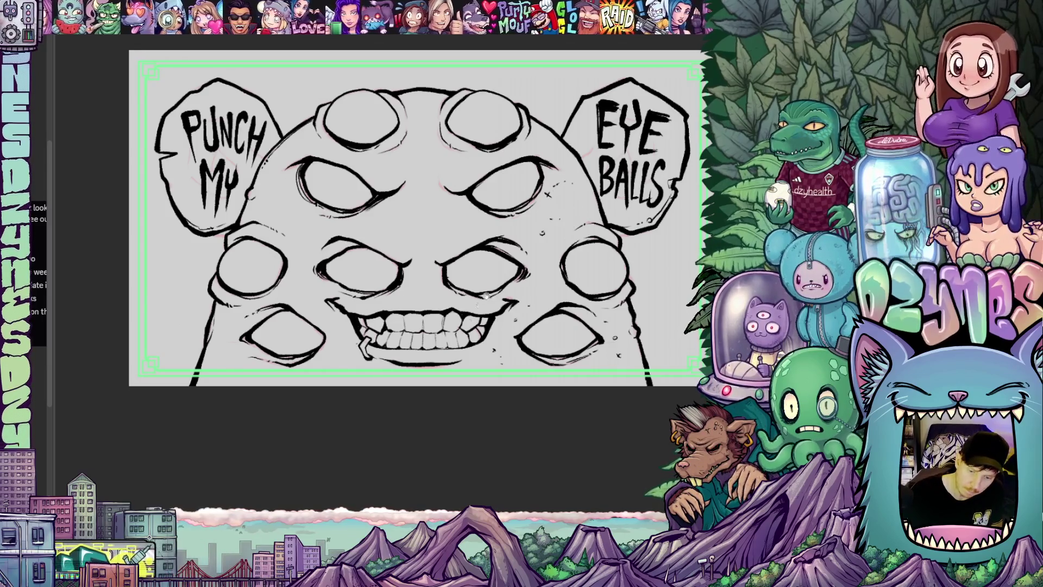
drag(427, 241, 479, 274)
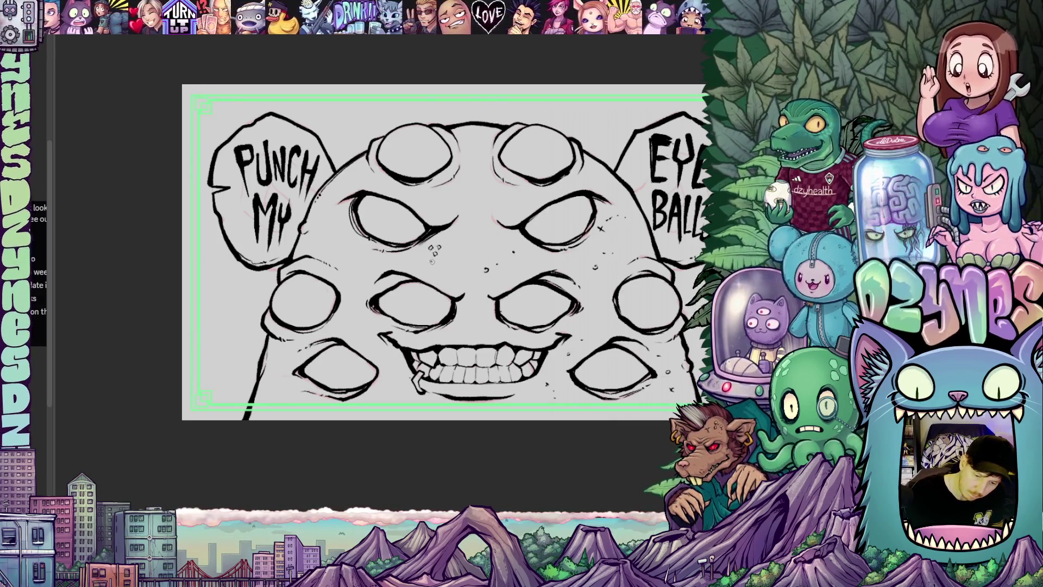
- Dab small ink specks on the monster's skin, panning around and fitting the drawing to view
drag(364, 242, 422, 281)
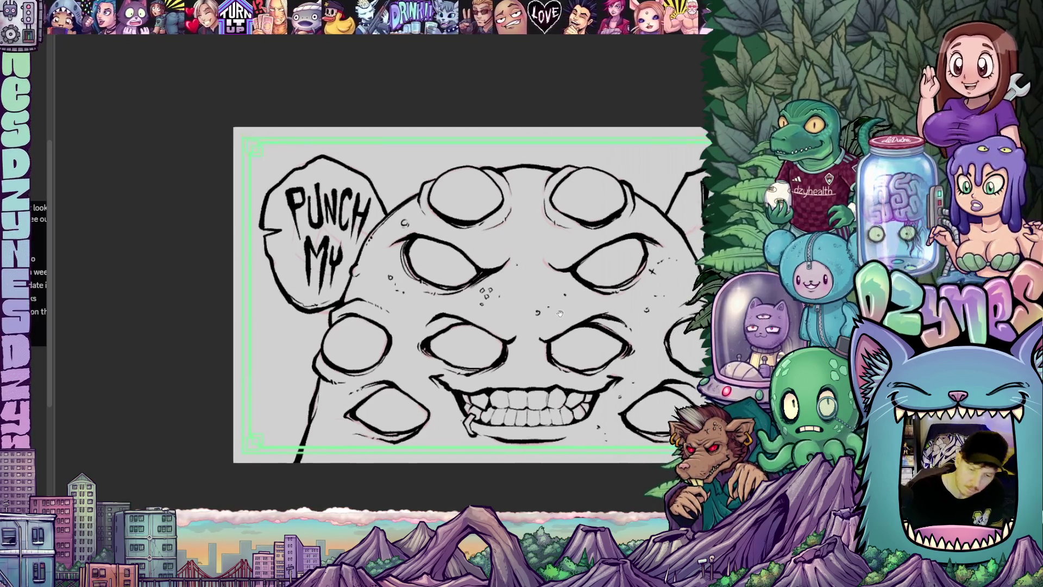
drag(541, 186, 489, 218)
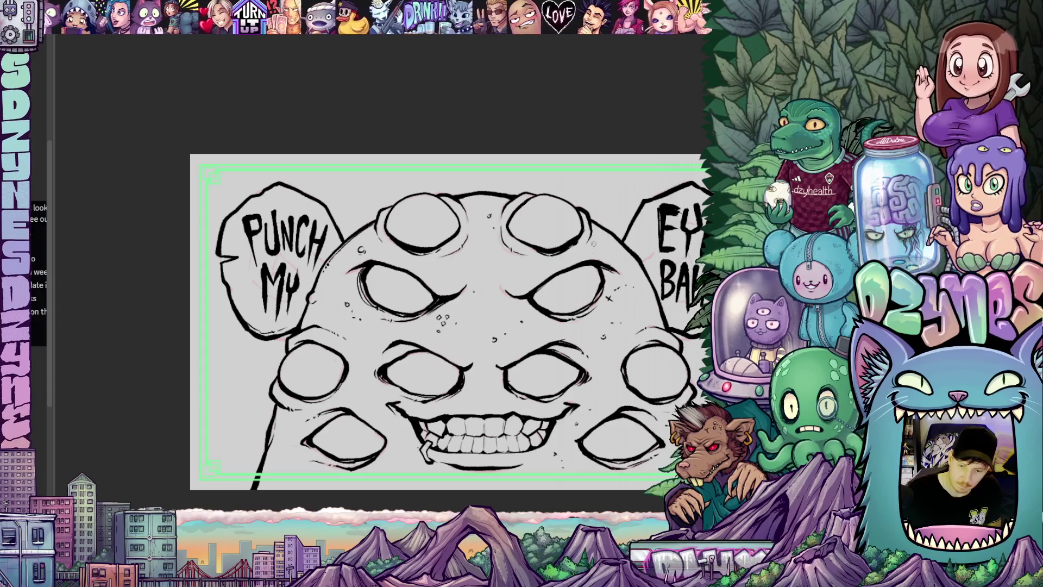
mouse_move(634, 325)
mouse_down()
mouse_move(656, 202)
mouse_move(698, 202)
mouse_up()
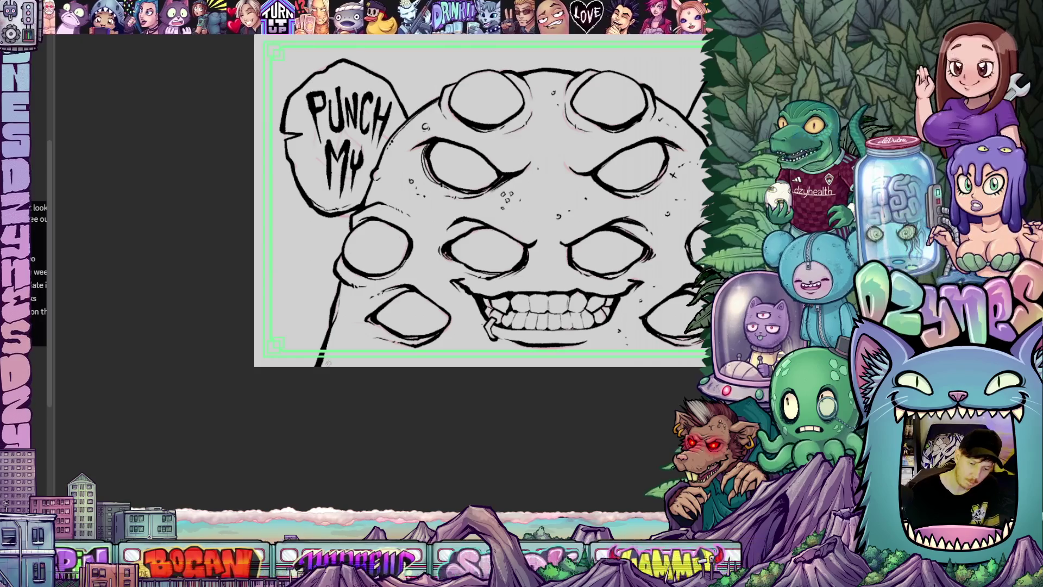
mouse_move(326, 367)
mouse_down()
mouse_move(335, 336)
mouse_move(351, 365)
mouse_move(339, 365)
mouse_up()
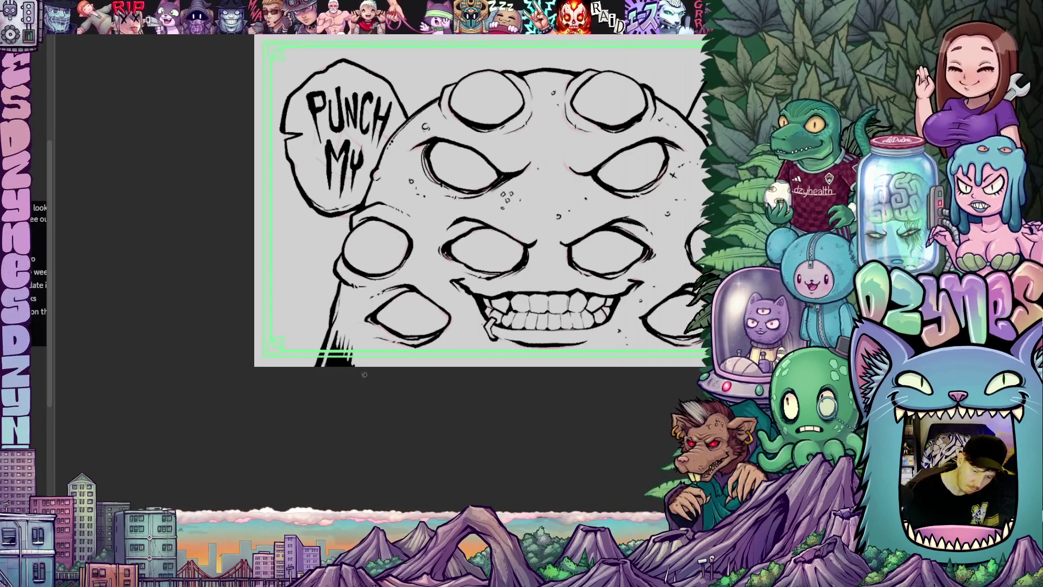
key(ctrl+0)
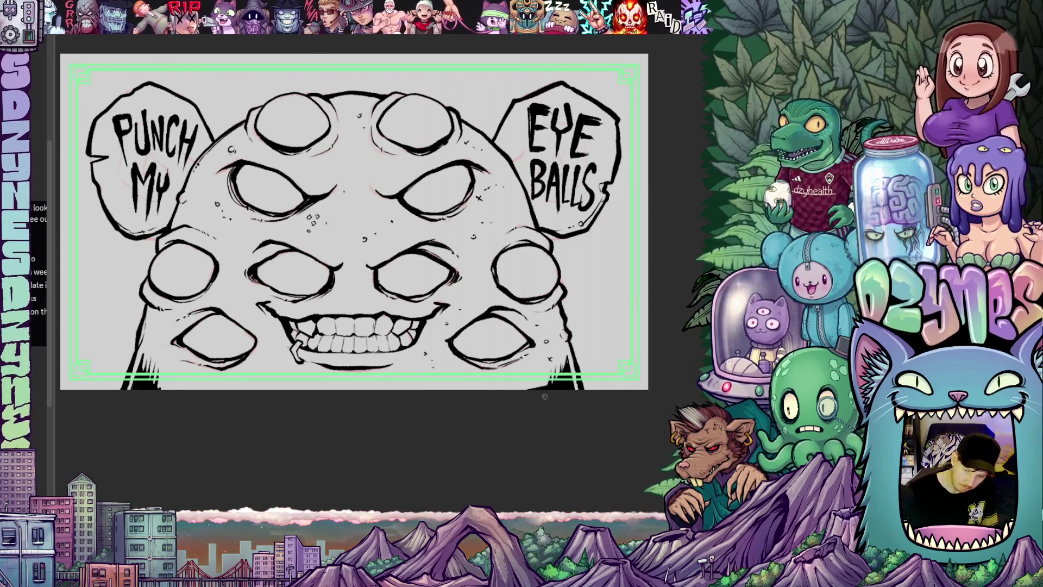
drag(519, 441, 609, 470)
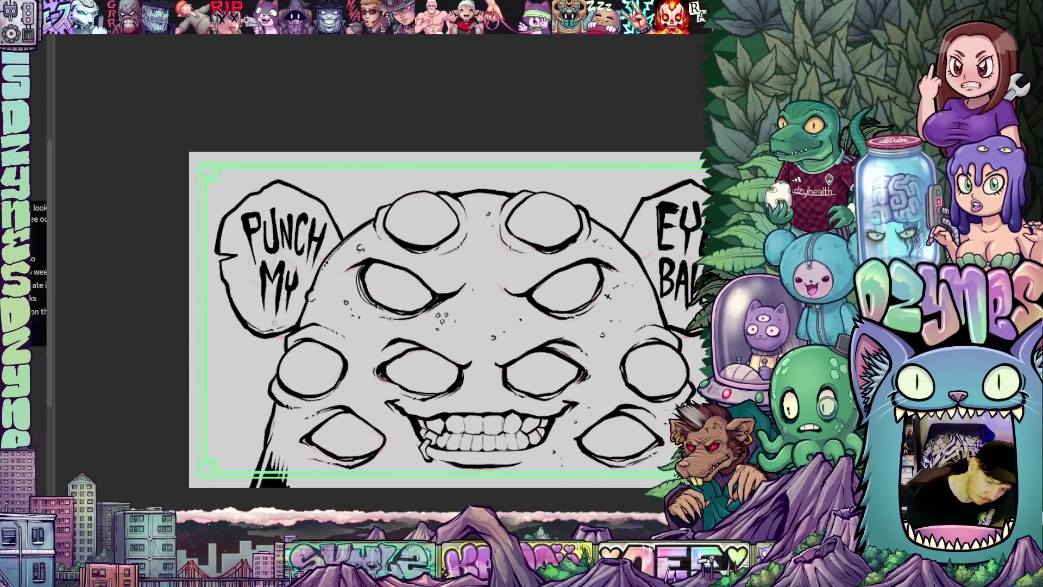
drag(286, 319, 310, 338)
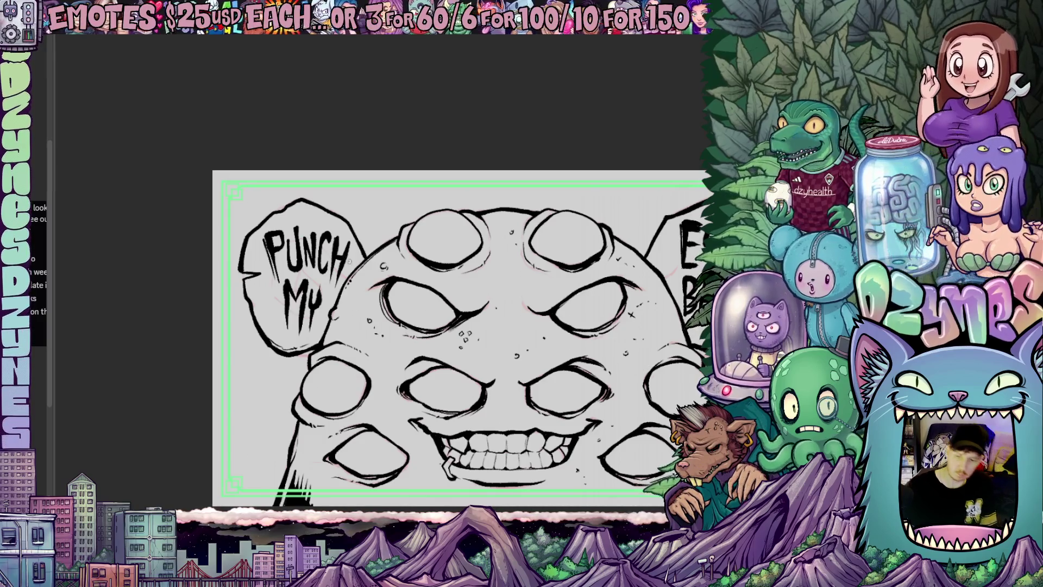
scroll(343, 255, down, 4)
drag(396, 329, 429, 302)
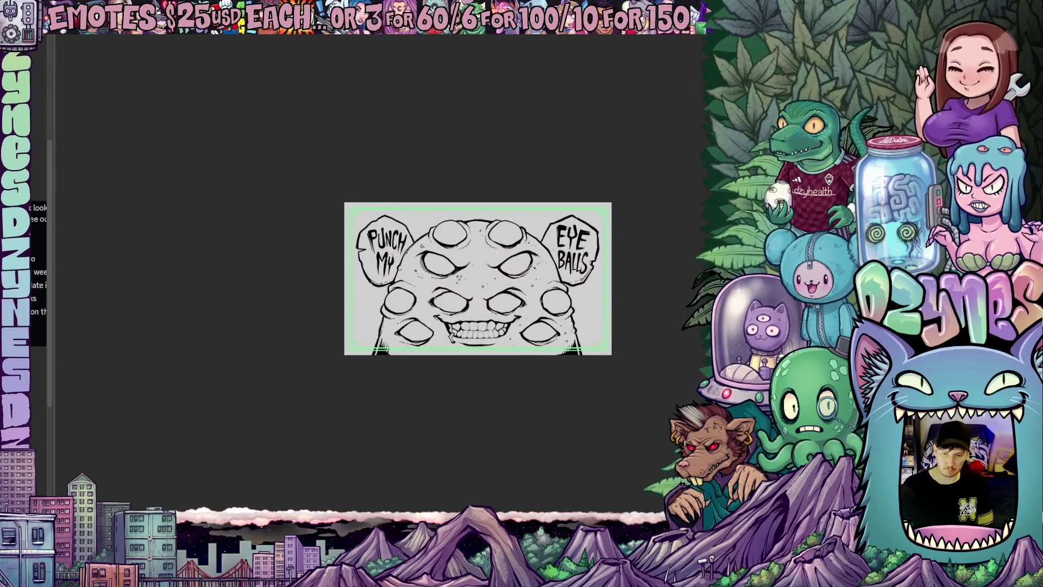
- Lasso-fill the monster's head and both ear bubbles with flat mint green
scroll(441, 306, up, 4)
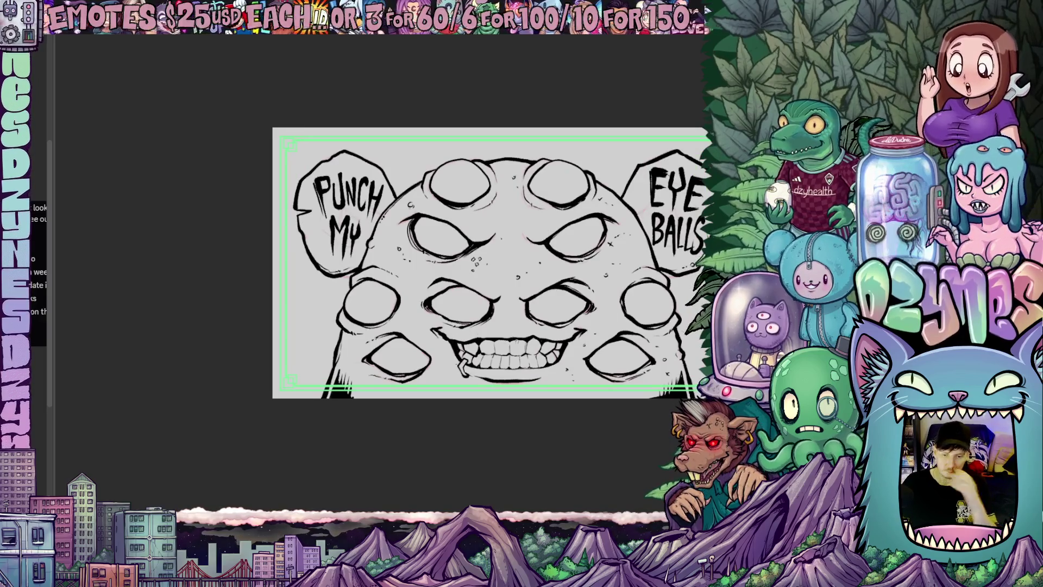
scroll(560, 361, down, 1)
drag(569, 383, 542, 380)
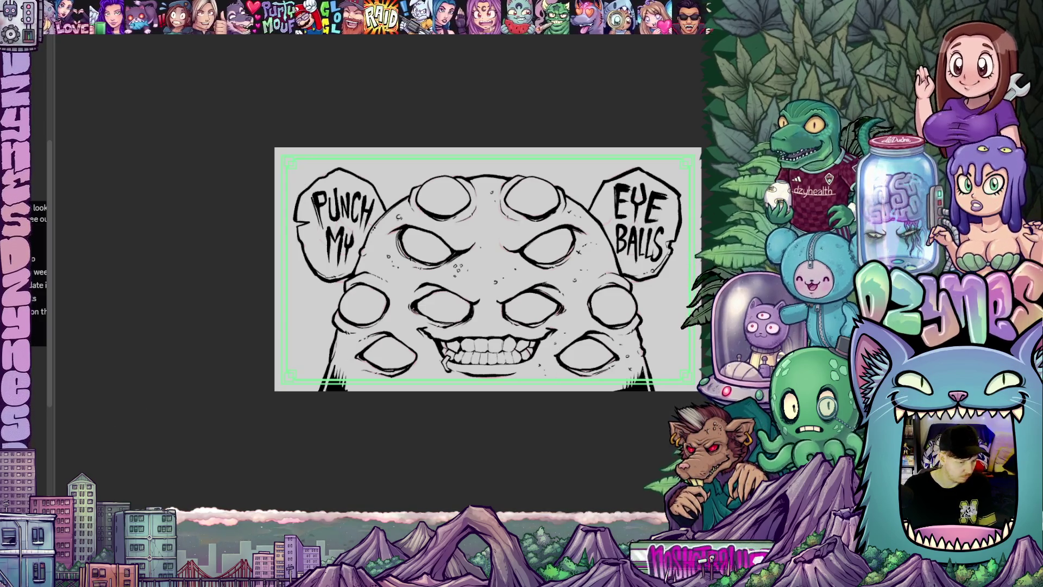
drag(531, 455, 483, 463)
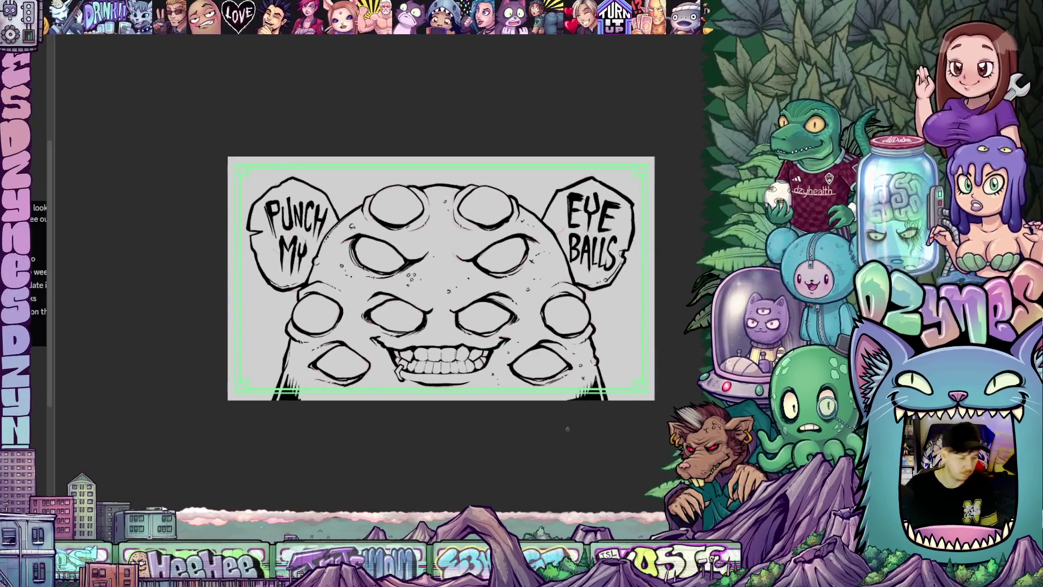
mouse_move(625, 420)
mouse_down()
mouse_move(636, 175)
mouse_move(451, 164)
mouse_move(246, 189)
mouse_move(259, 410)
mouse_move(625, 421)
mouse_up()
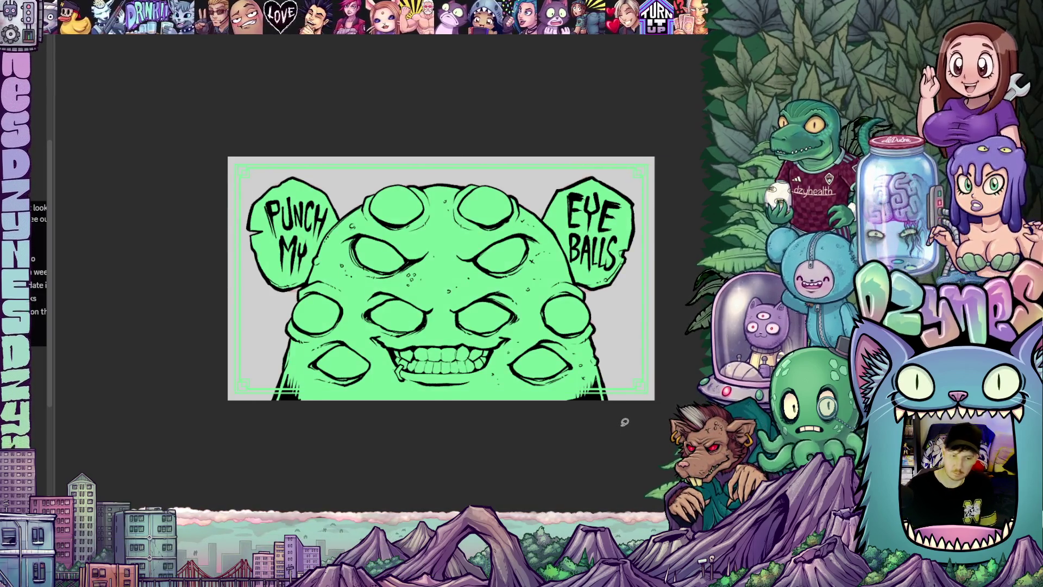
- Toggle the green fill to check it, then fill all ten eyes with white
scroll(500, 382, up, 3)
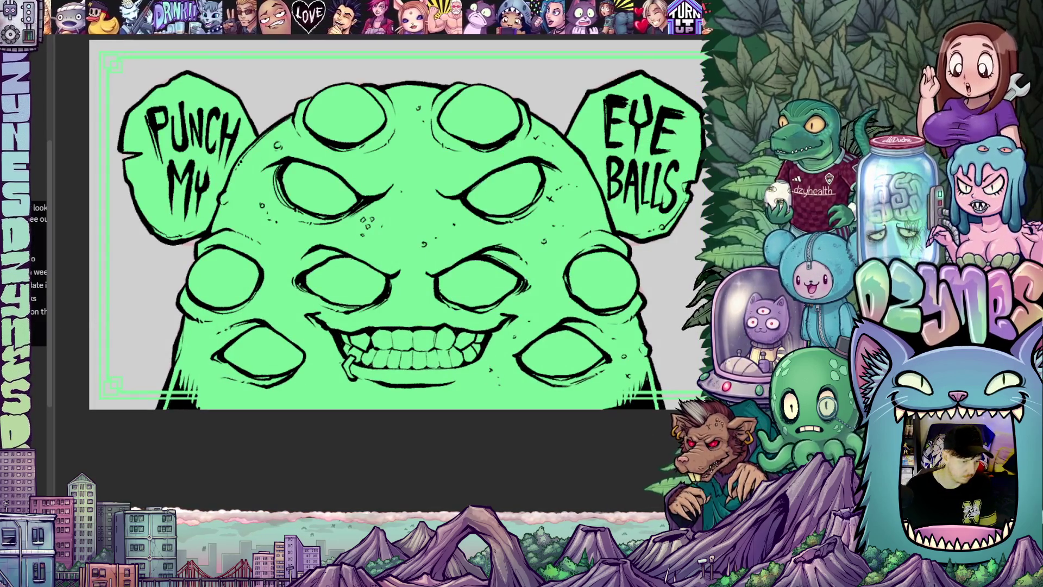
key(ctrl+z)
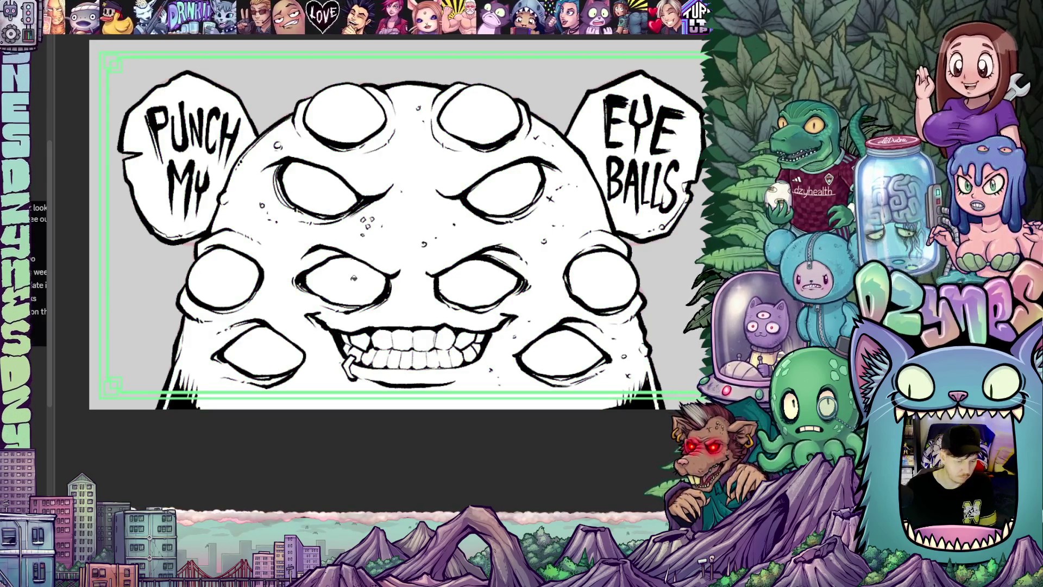
key(ctrl+y)
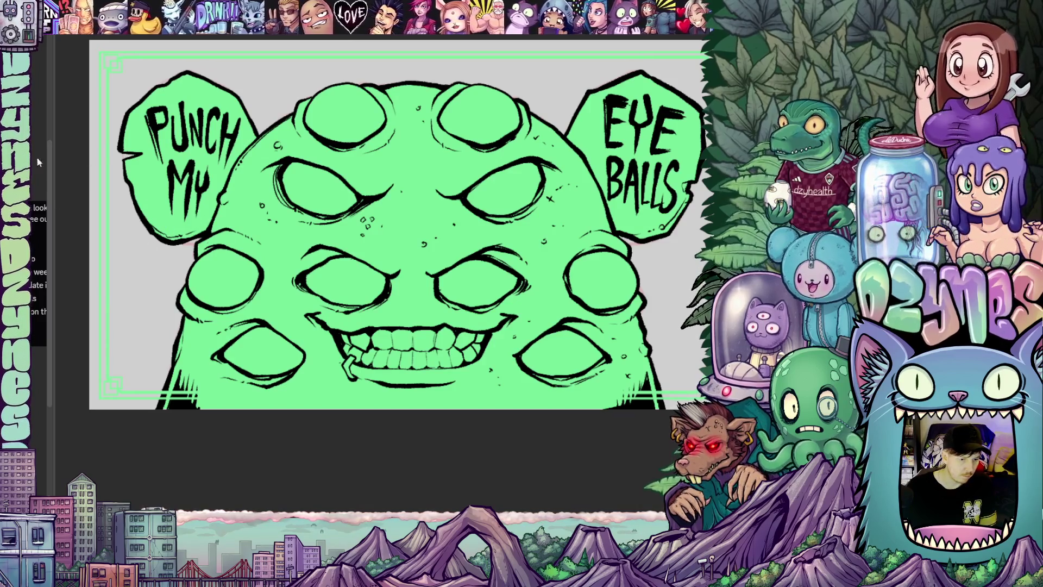
click(238, 280)
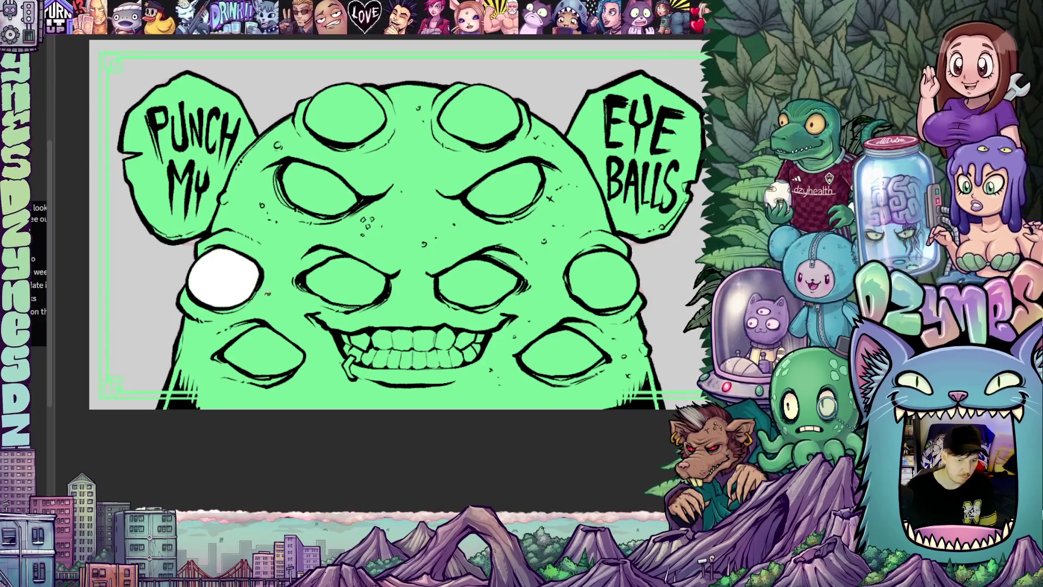
click(348, 282)
click(467, 280)
click(603, 279)
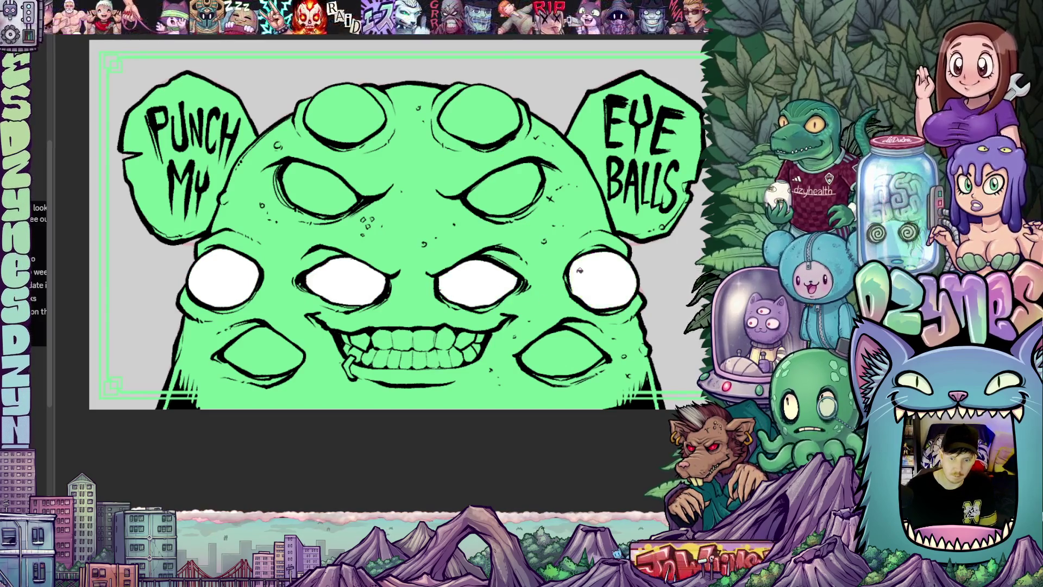
click(504, 188)
click(485, 126)
click(346, 117)
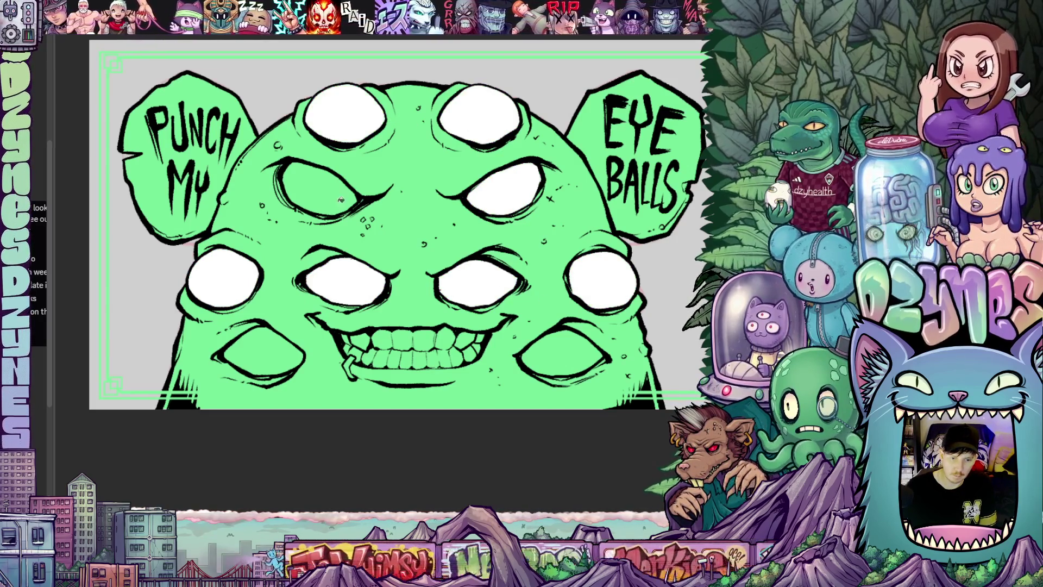
click(320, 188)
click(289, 348)
click(591, 364)
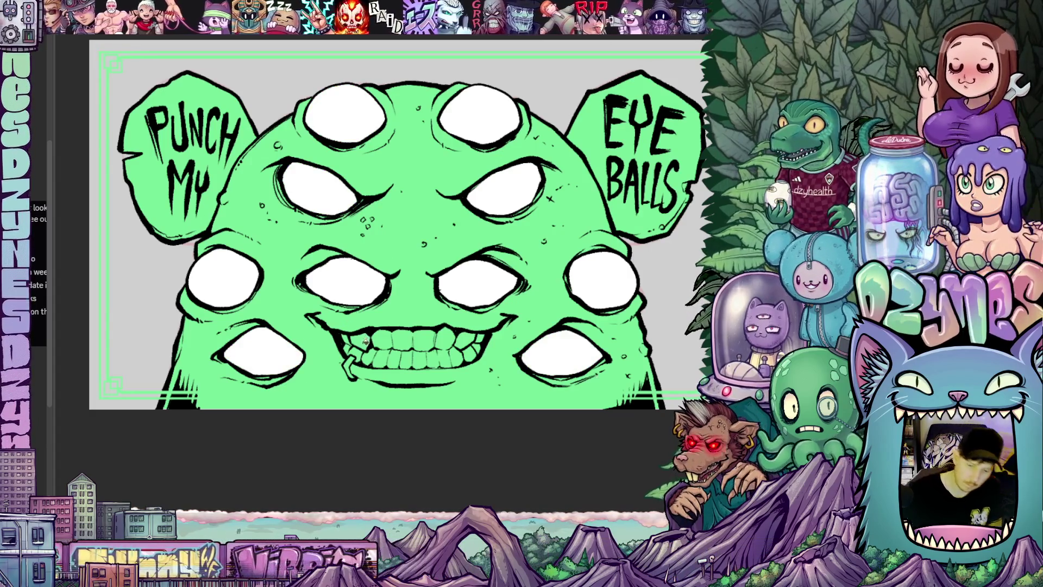
- Paint the grinning teeth white and recentre the enlarged artwork
click(360, 341)
click(350, 339)
mouse_move(389, 338)
mouse_down()
mouse_move(481, 337)
mouse_move(458, 354)
mouse_up()
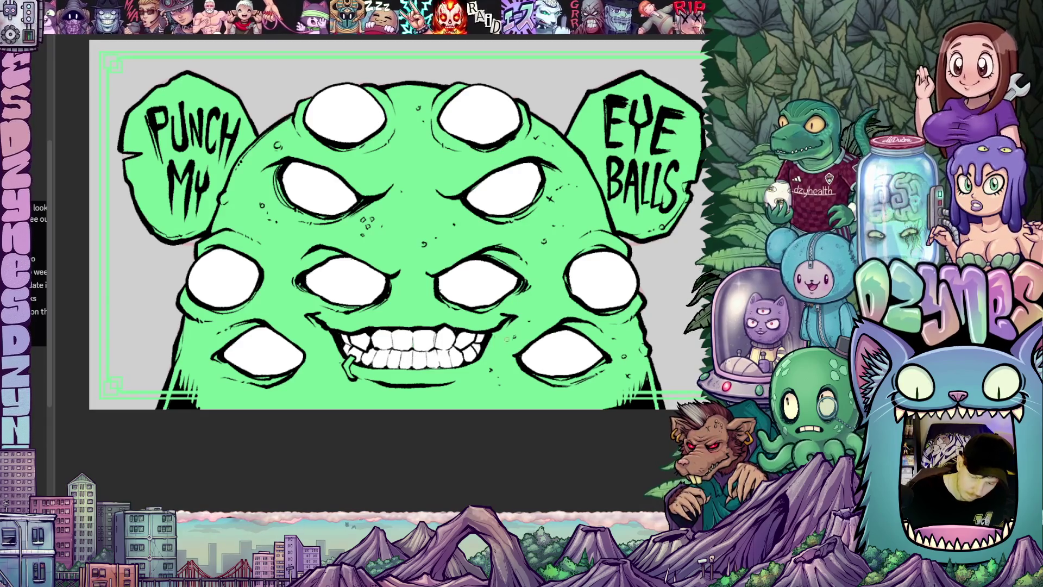
scroll(598, 417, up, 1)
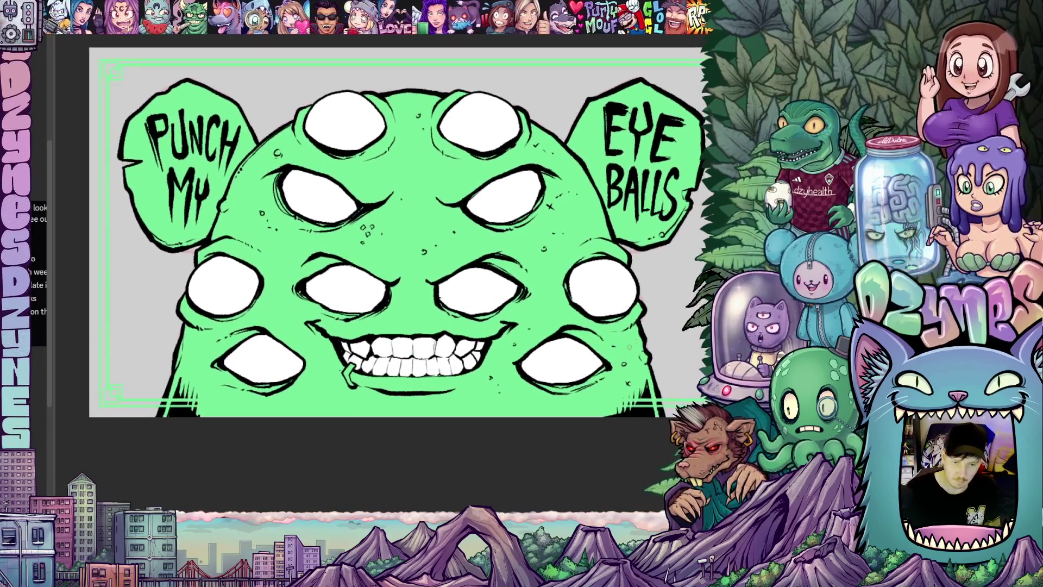
scroll(648, 341, down, 5)
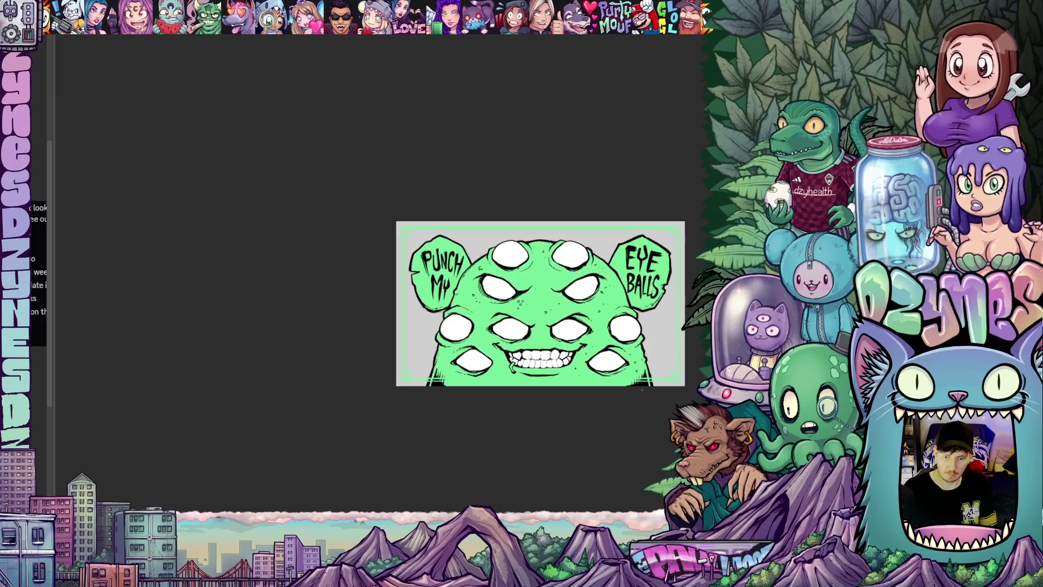
mouse_move(617, 412)
mouse_down()
mouse_move(622, 373)
mouse_move(625, 384)
mouse_up()
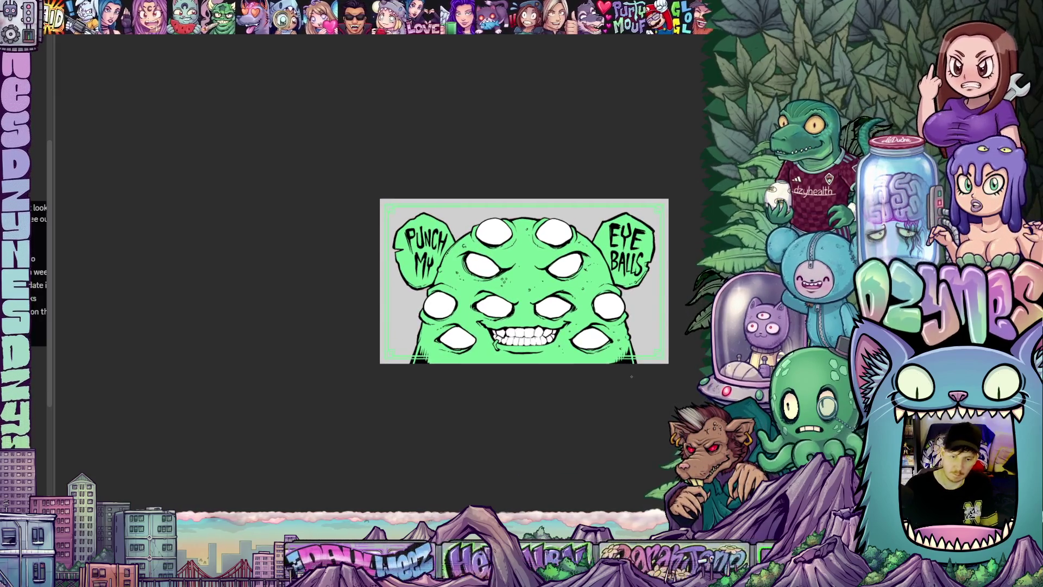
scroll(536, 414, up, 1)
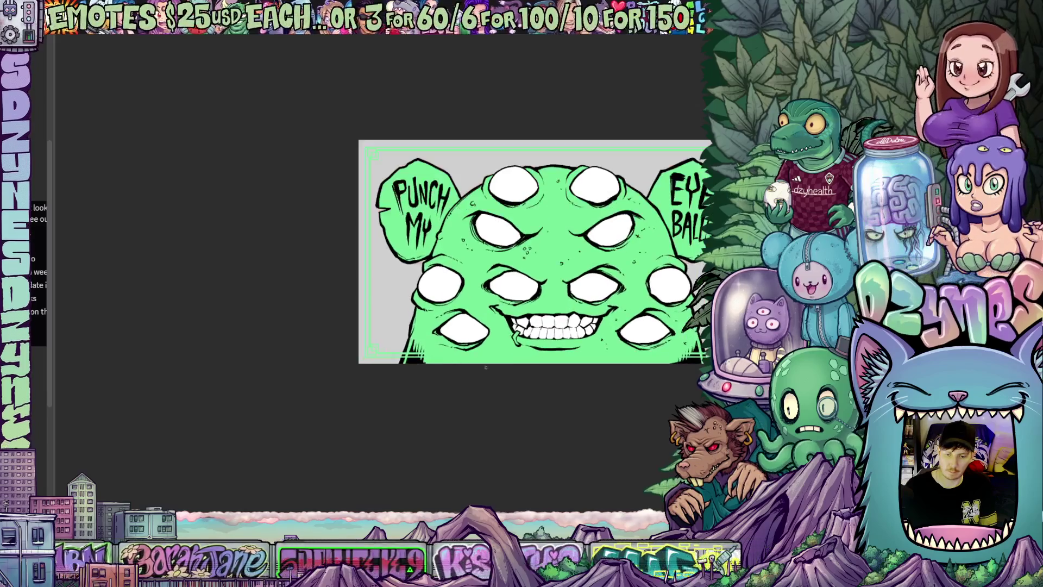
drag(535, 414, 454, 403)
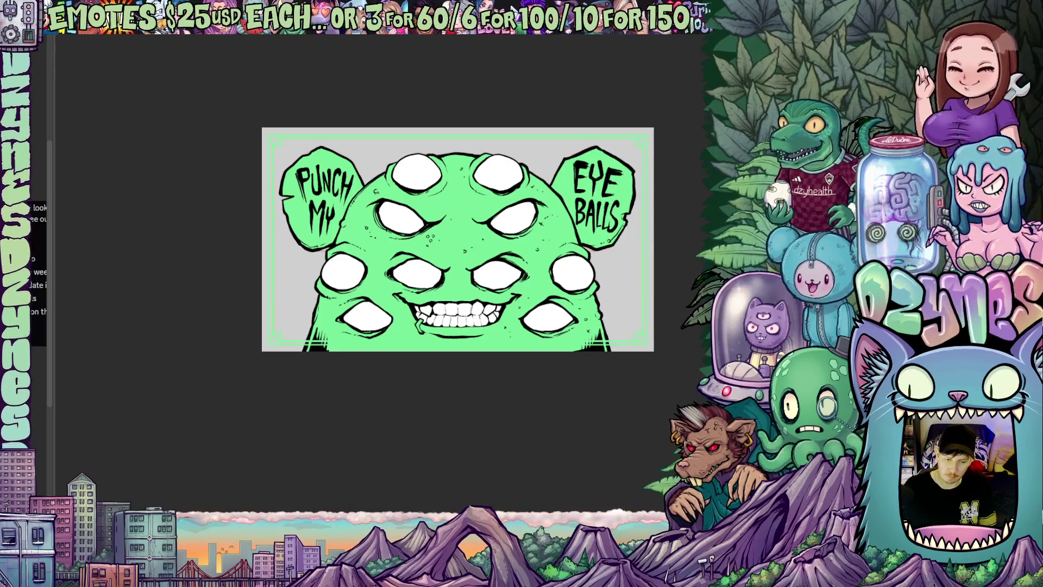
- Show the centre guides and transform the border frame layer to recolour it white
key(ctrl+semicolon)
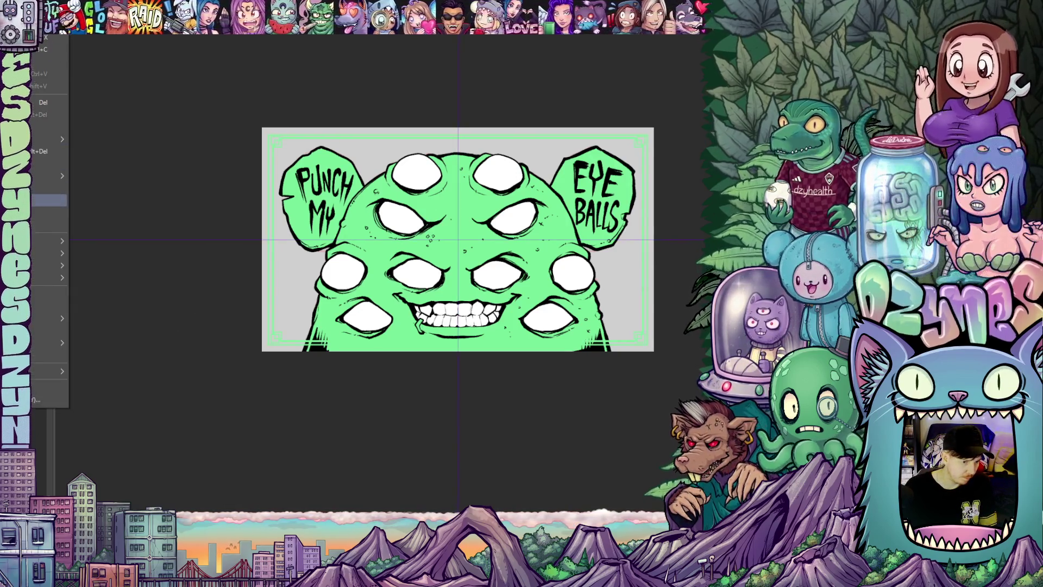
key(ctrl+t)
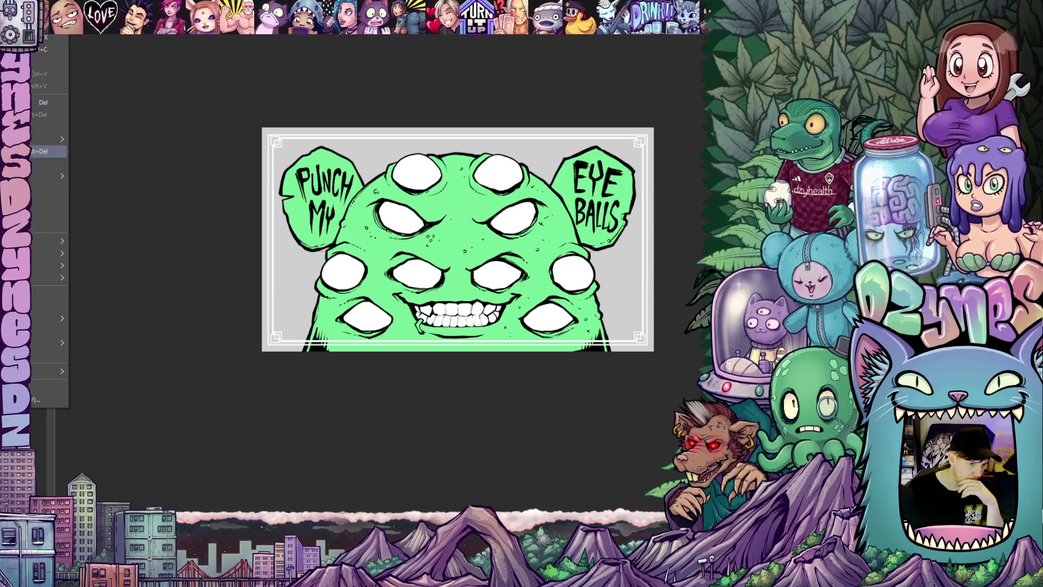
- Fill the background layer black, then soften it to dark grey
key(alt+BackSpace)
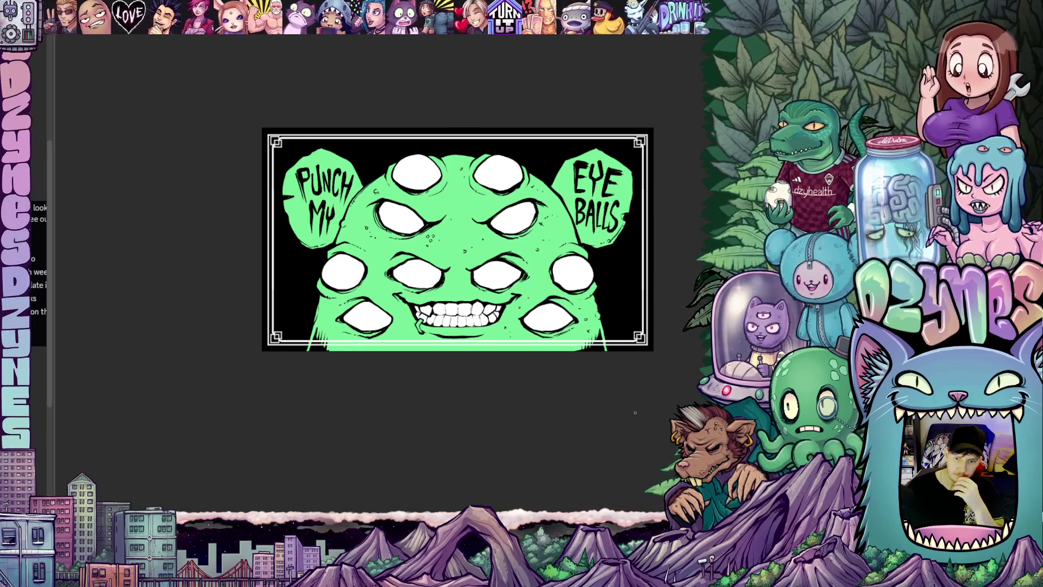
scroll(591, 384, up, 2)
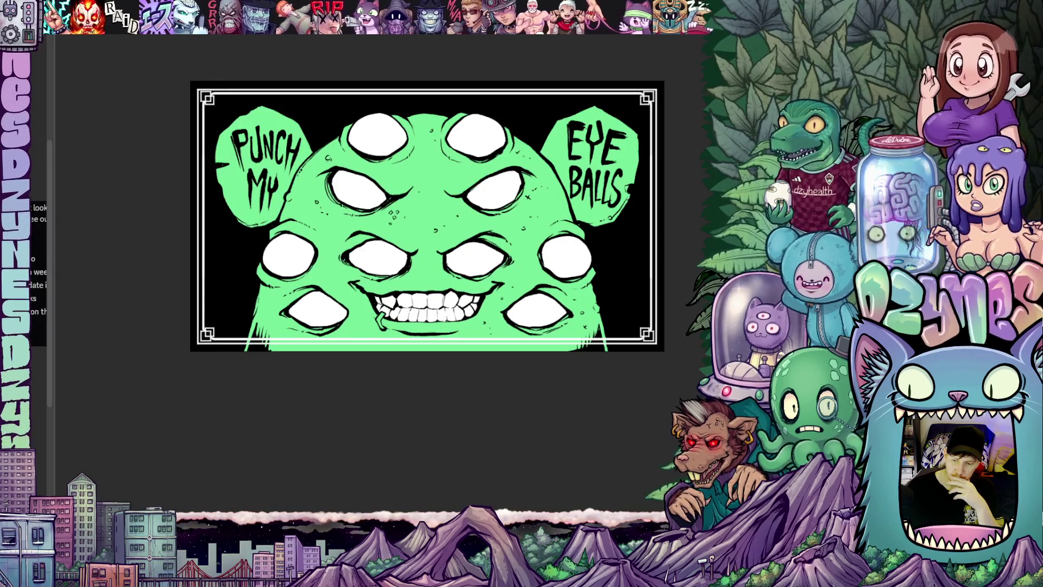
key(Delete)
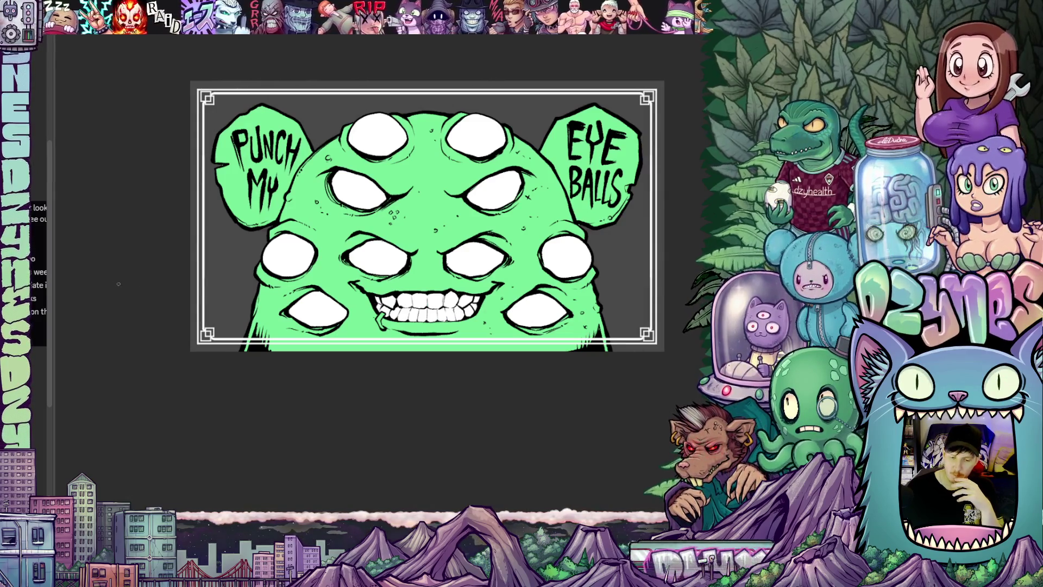
- Zoom and rotate the view, brush a light-grey stroke on the PUNCH MY bubble's left edge, then re-straighten
scroll(189, 268, up, 2)
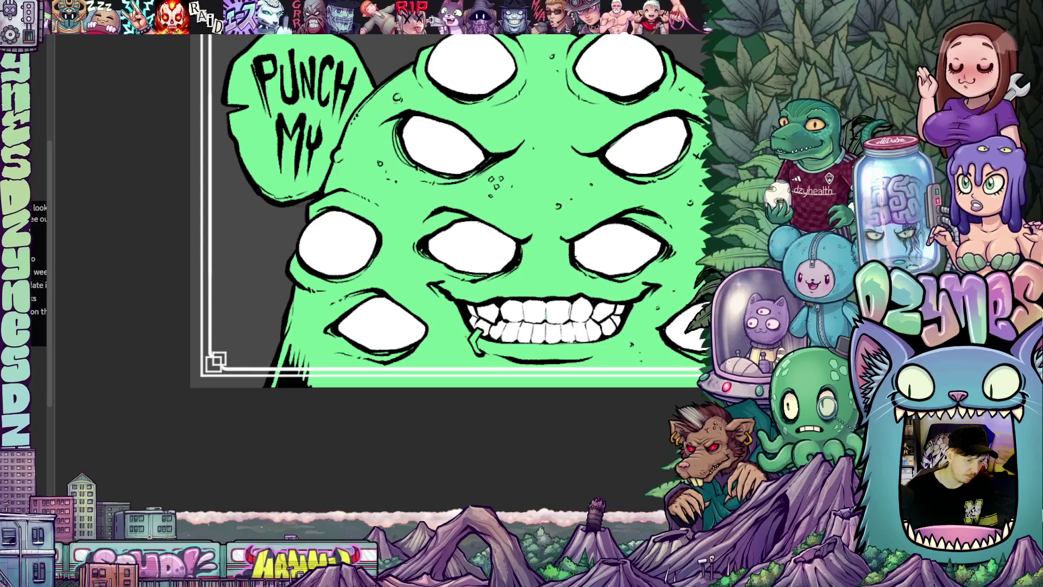
drag(373, 422, 502, 391)
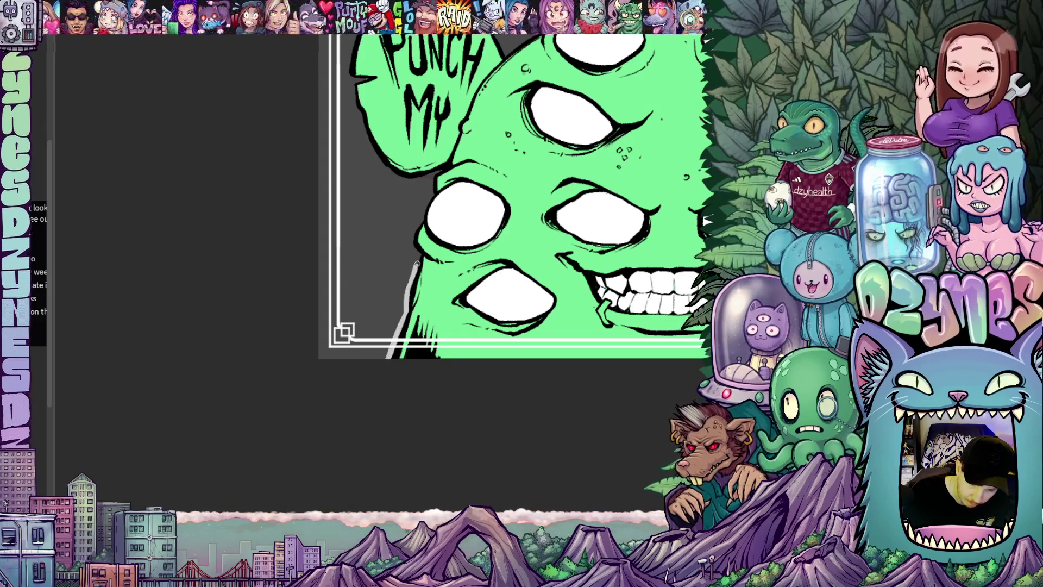
scroll(419, 254, up, 1)
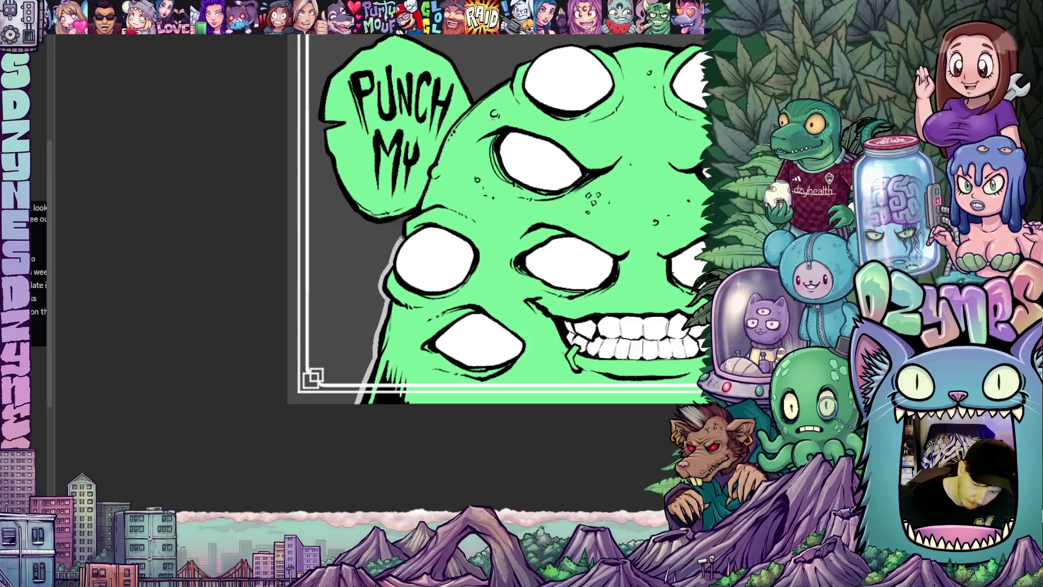
drag(411, 215, 423, 311)
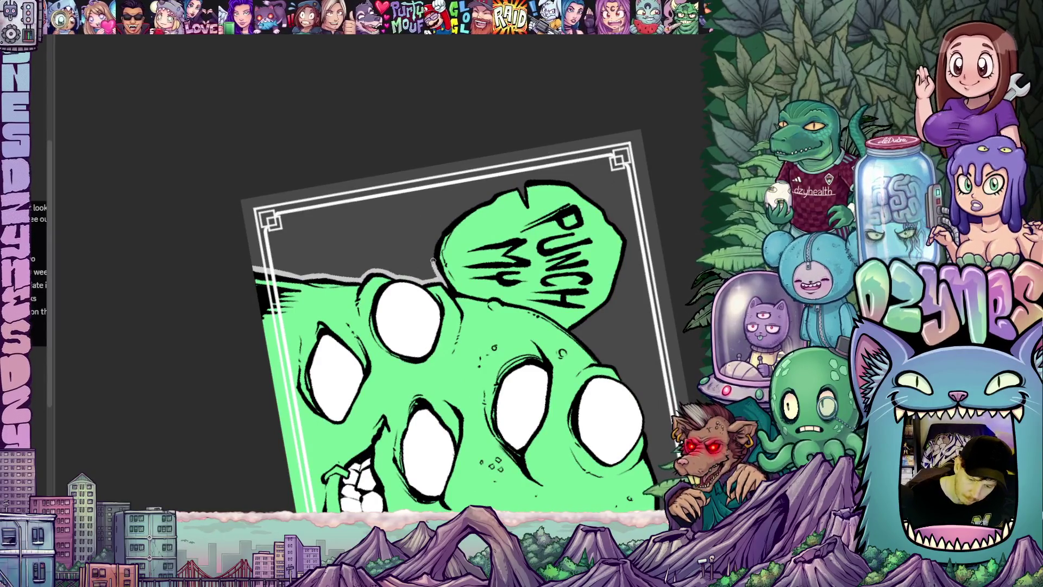
drag(511, 283, 409, 278)
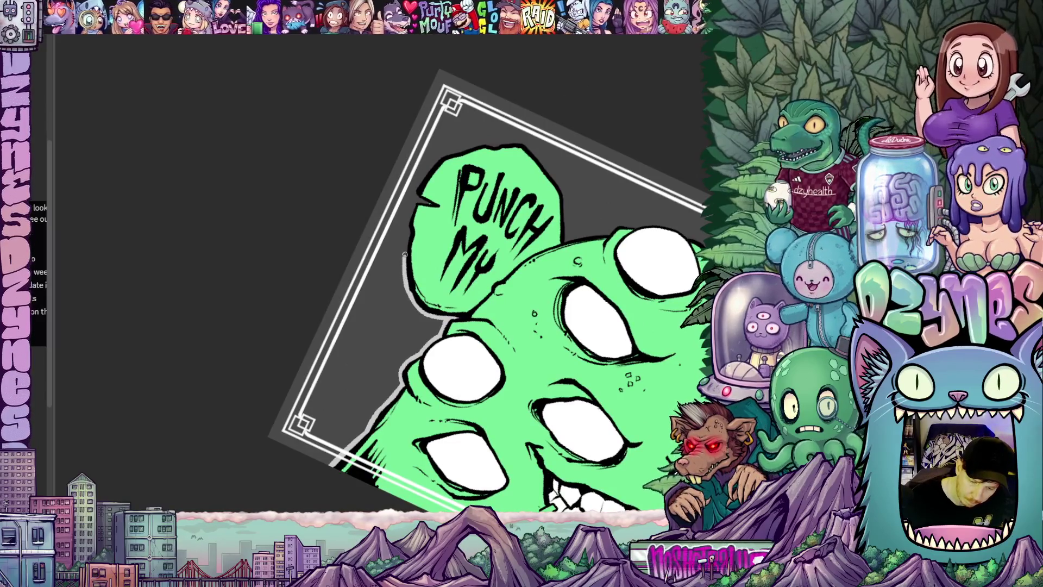
mouse_move(416, 204)
mouse_down()
mouse_move(408, 254)
mouse_move(424, 283)
mouse_move(380, 305)
mouse_up()
scroll(435, 245, up, 2)
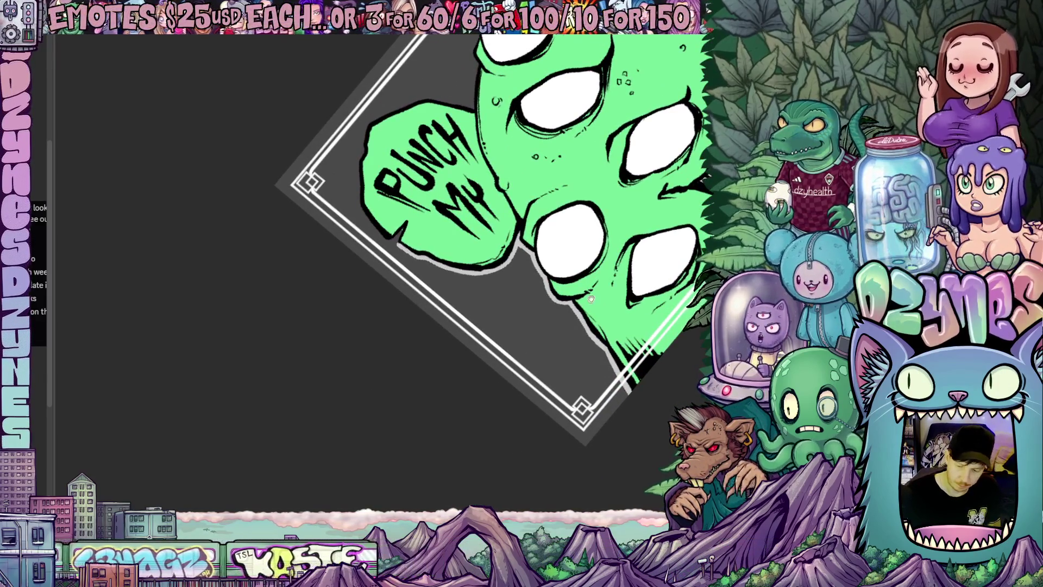
drag(591, 298, 485, 292)
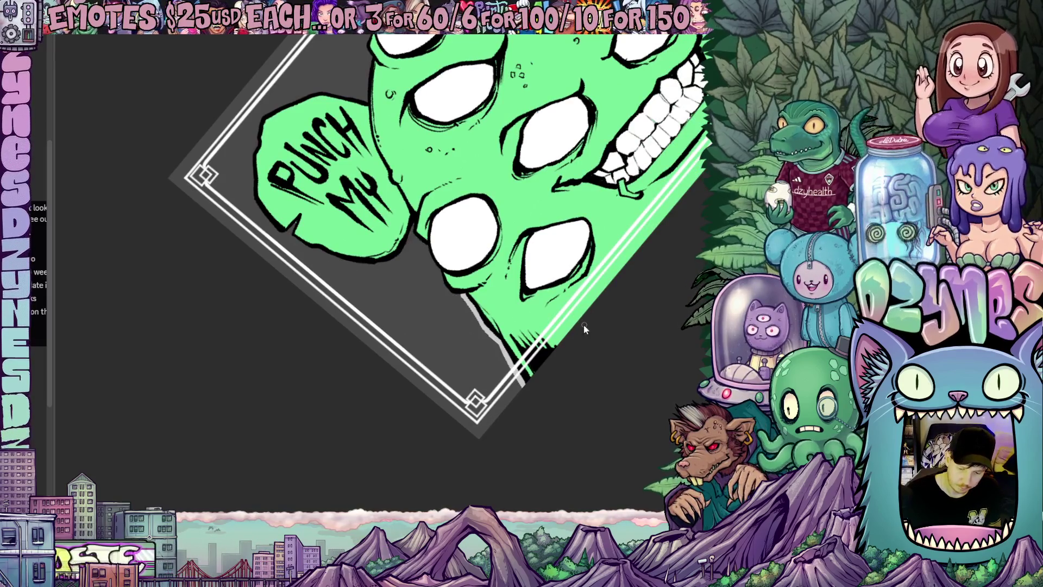
drag(62, 228, 425, 435)
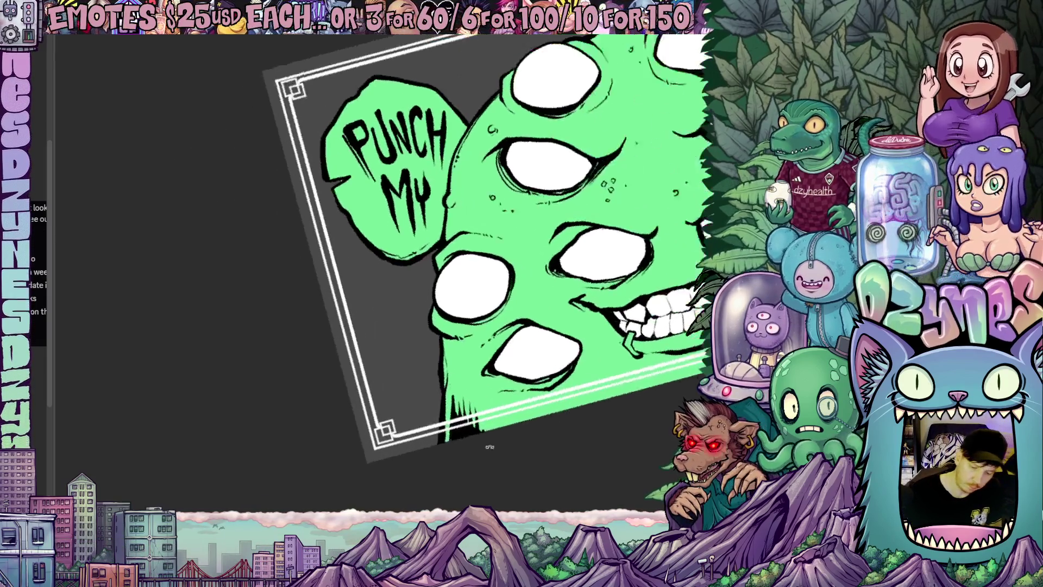
scroll(425, 435, up, 2)
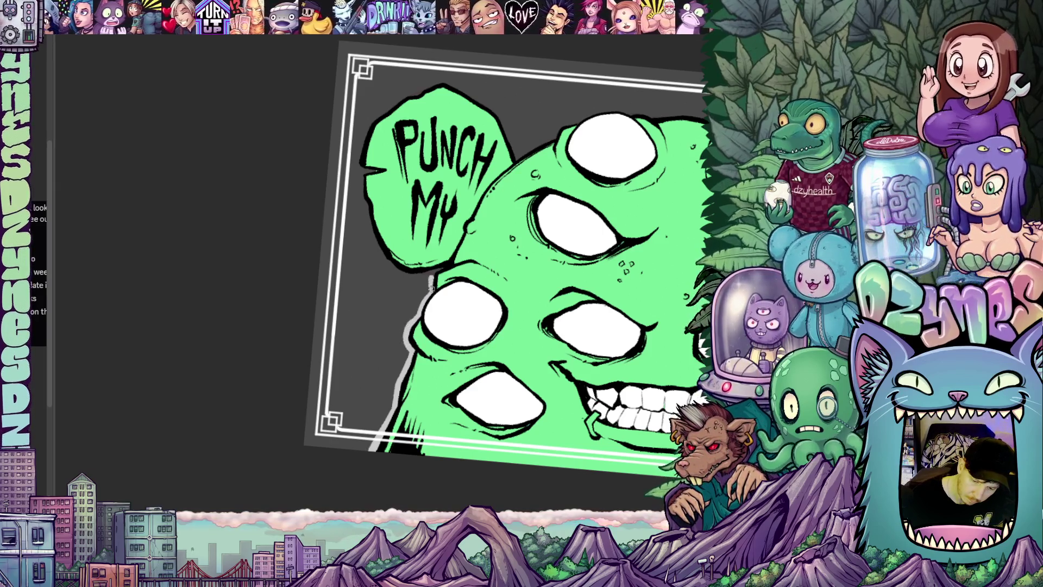
mouse_move(543, 291)
mouse_down()
mouse_move(393, 286)
mouse_move(404, 250)
mouse_up()
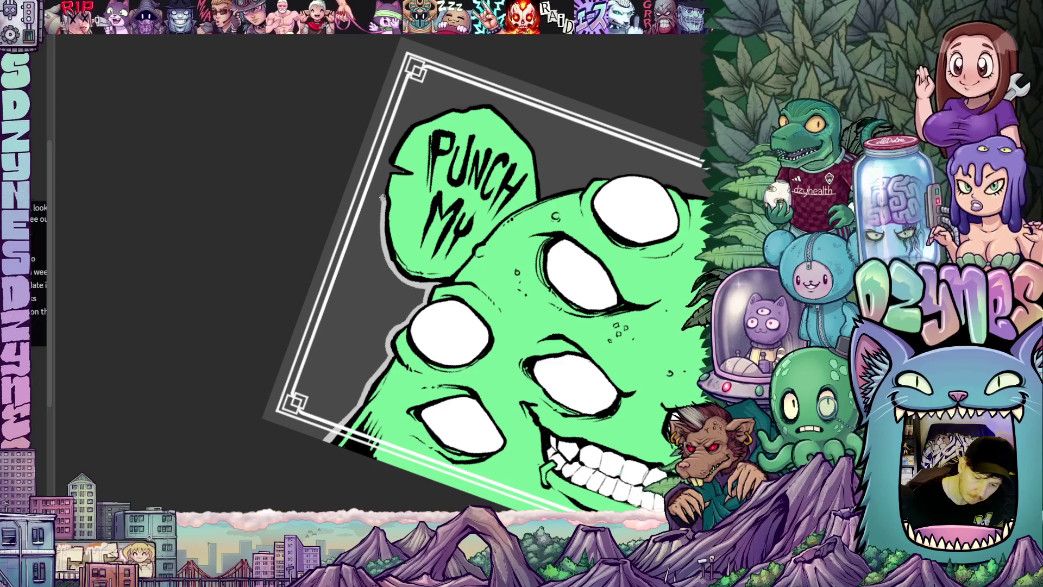
drag(565, 335, 301, 221)
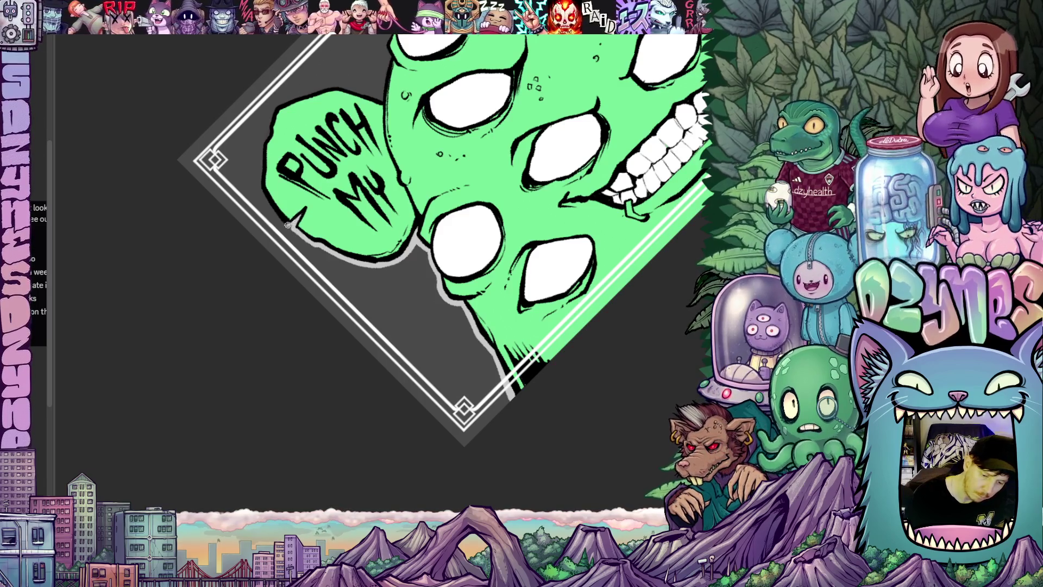
drag(300, 221, 386, 371)
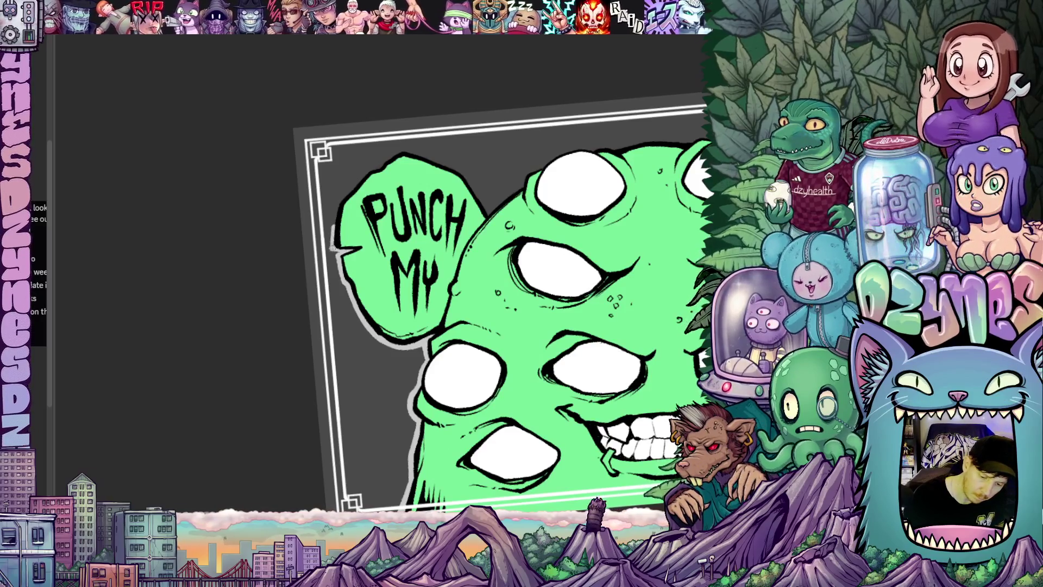
drag(573, 298, 322, 228)
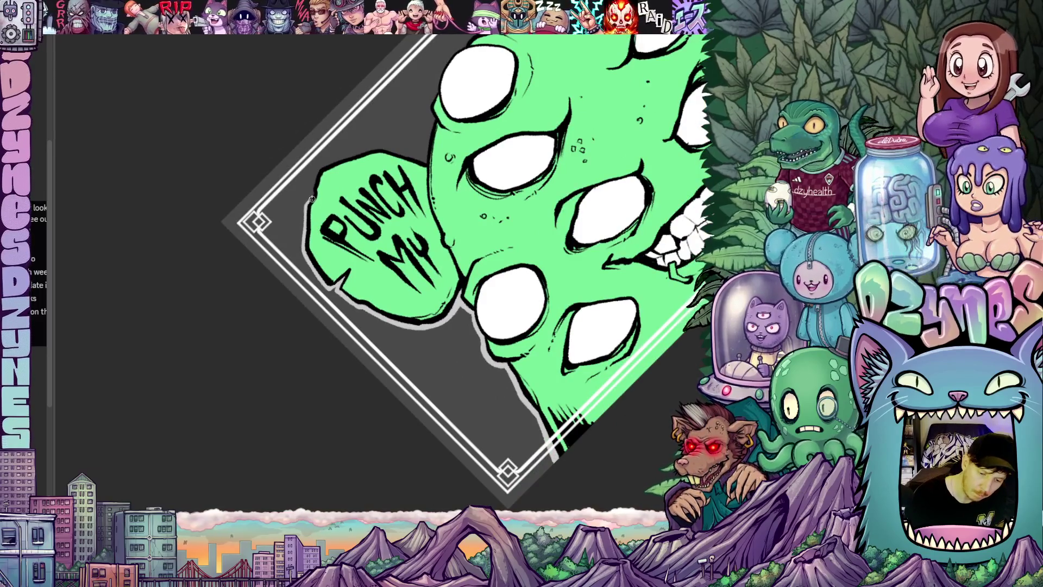
mouse_move(501, 174)
mouse_down()
mouse_move(445, 152)
mouse_move(355, 174)
mouse_up()
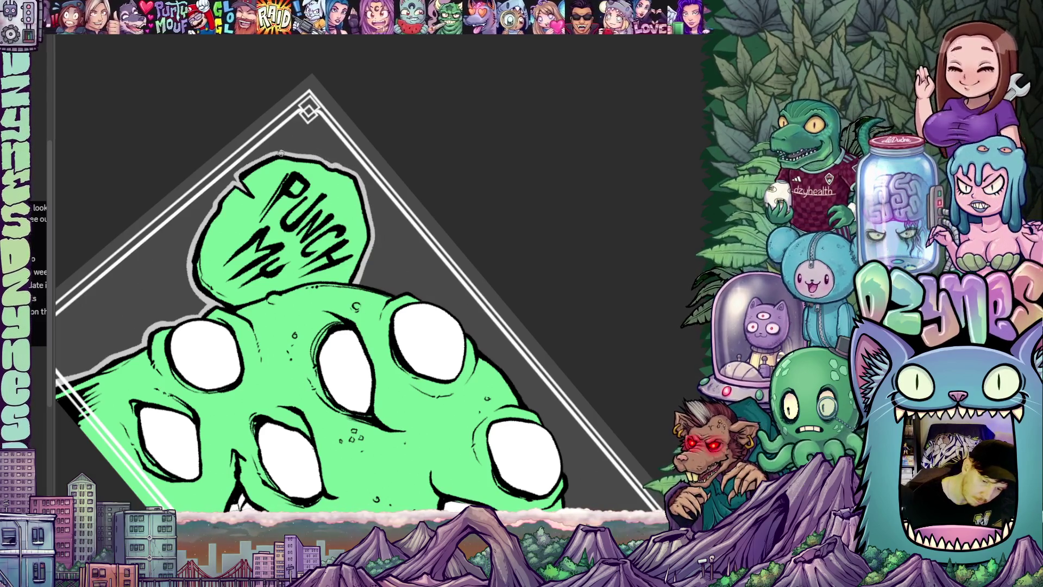
mouse_move(478, 339)
mouse_down()
mouse_move(516, 321)
mouse_move(511, 337)
mouse_move(407, 290)
mouse_up()
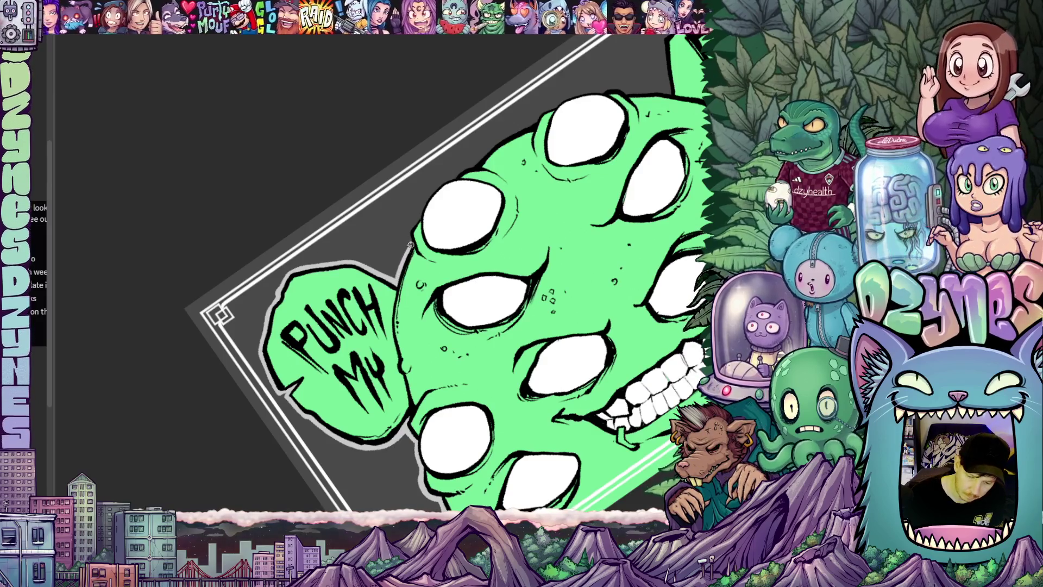
drag(421, 219, 451, 349)
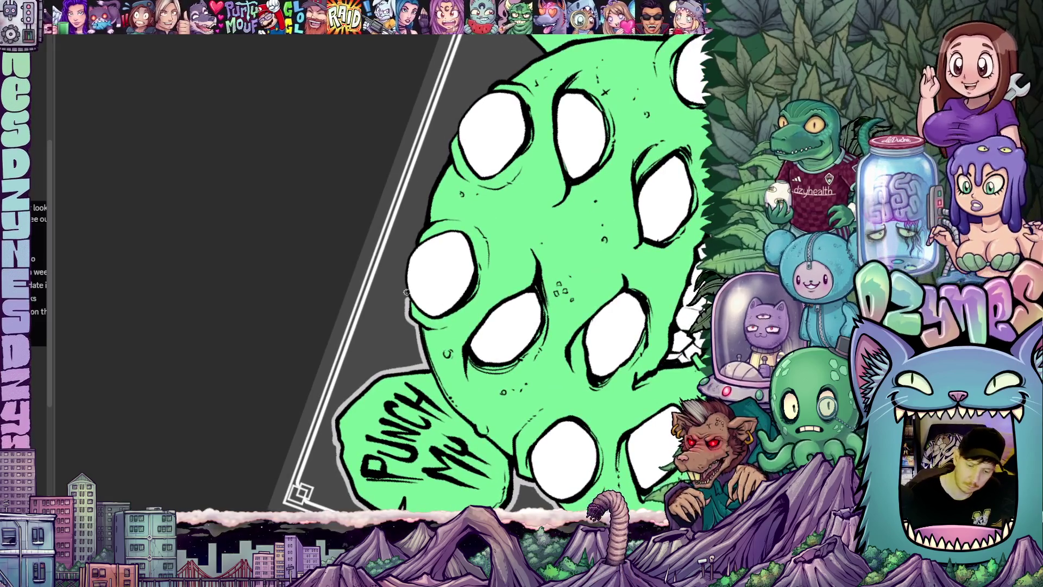
drag(404, 287, 415, 242)
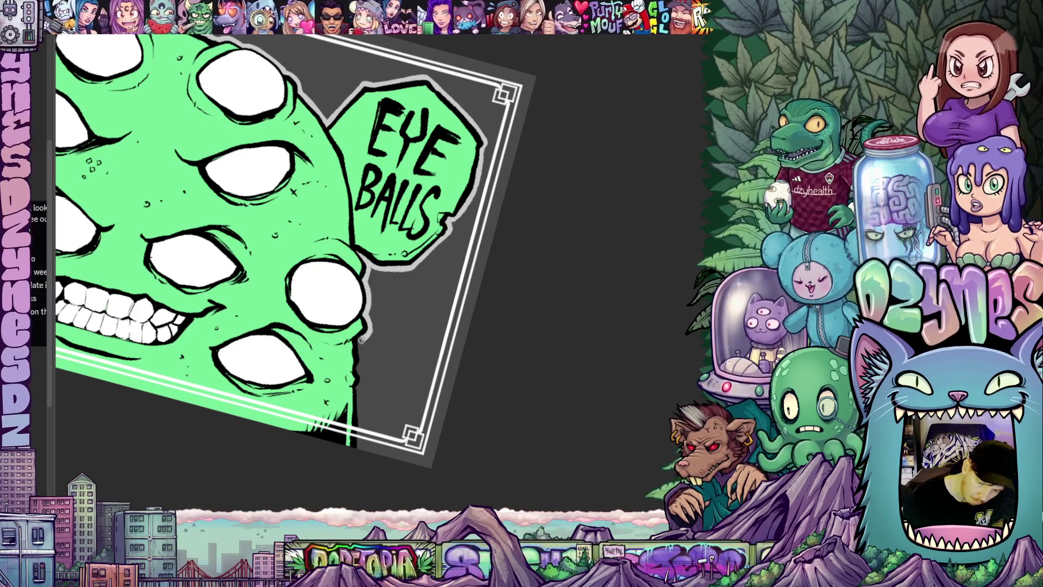
- Stroke a light grey outline along the monster's right edge
drag(369, 327, 370, 240)
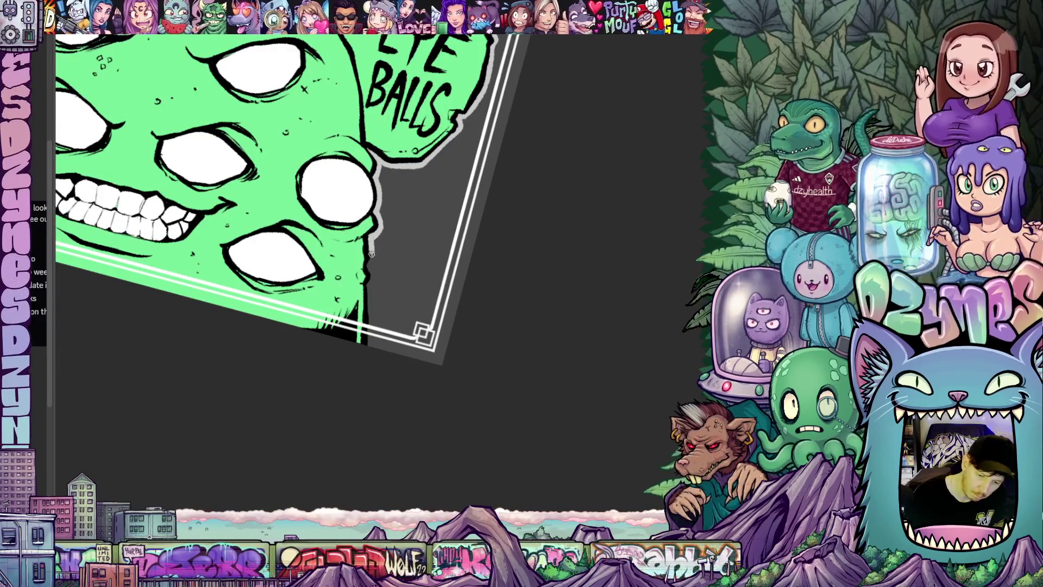
drag(371, 309, 372, 349)
- Zoom in on the left ear bubble and put the PUNCH MY lettering under transform
scroll(455, 323, down, 6)
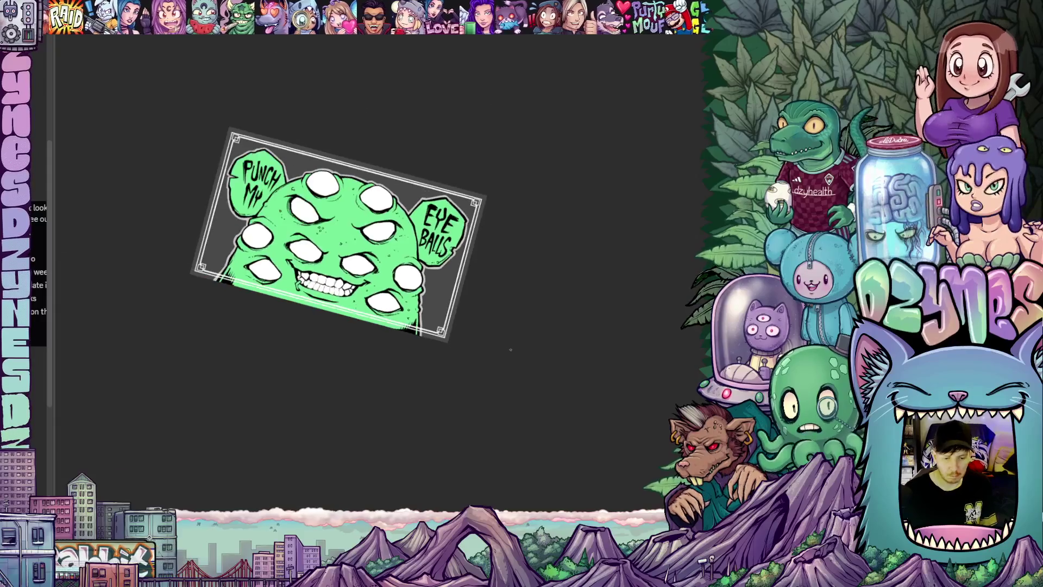
mouse_move(491, 351)
mouse_down()
mouse_move(582, 344)
mouse_move(571, 332)
mouse_up()
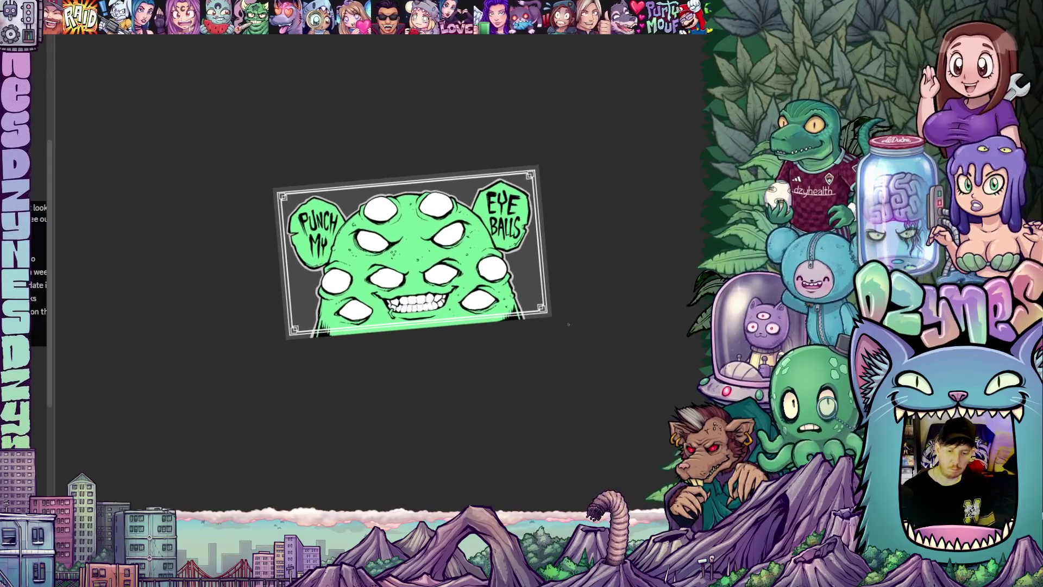
scroll(551, 307, up, 4)
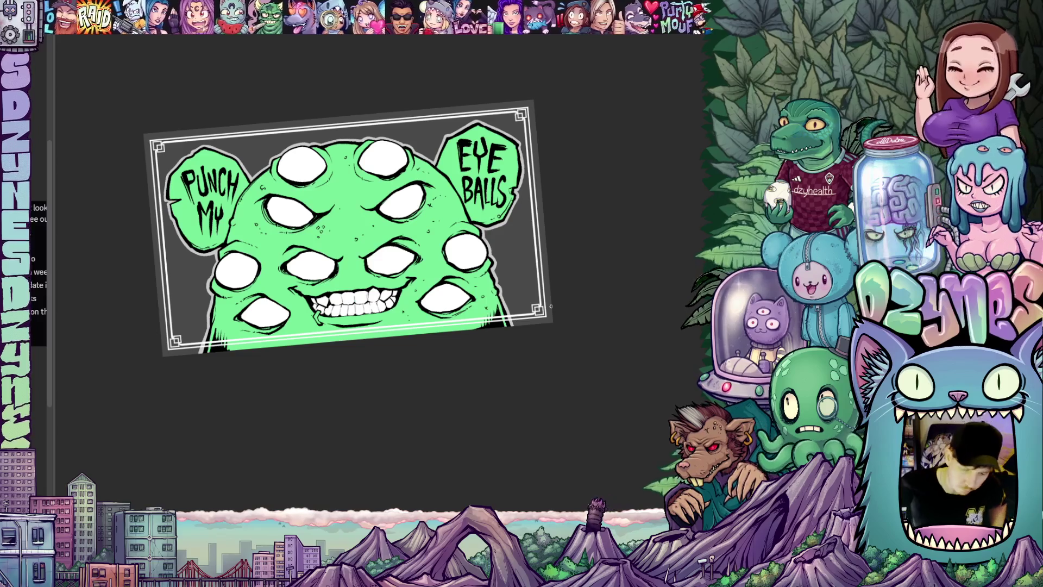
scroll(551, 307, up, 3)
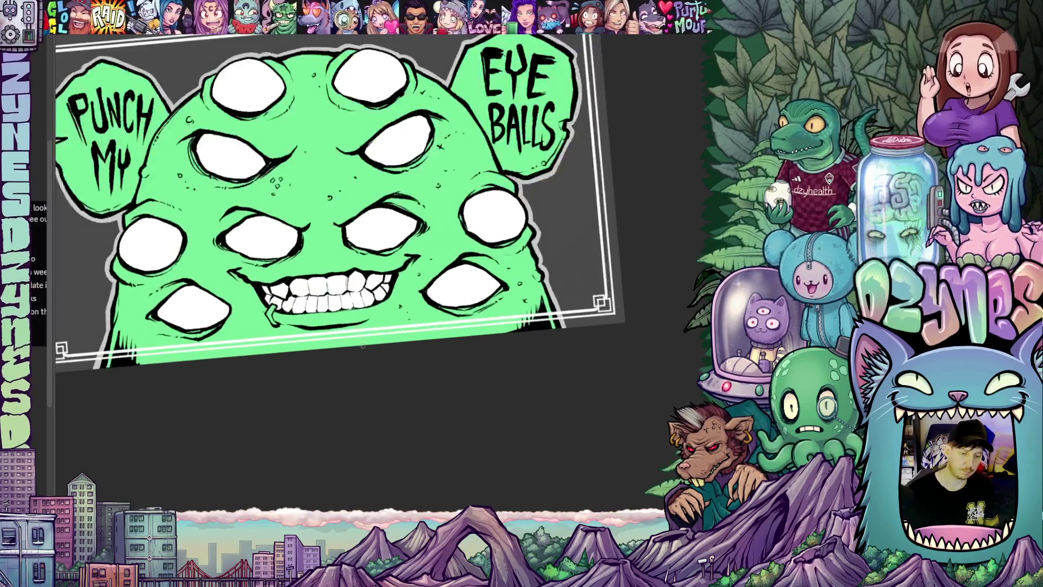
drag(317, 395, 386, 390)
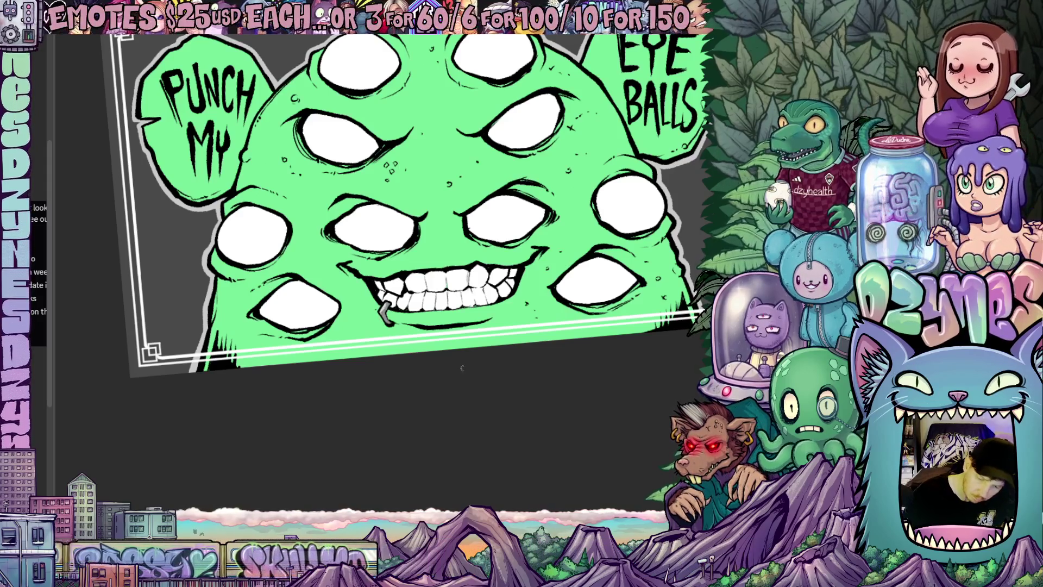
scroll(565, 376, up, 1)
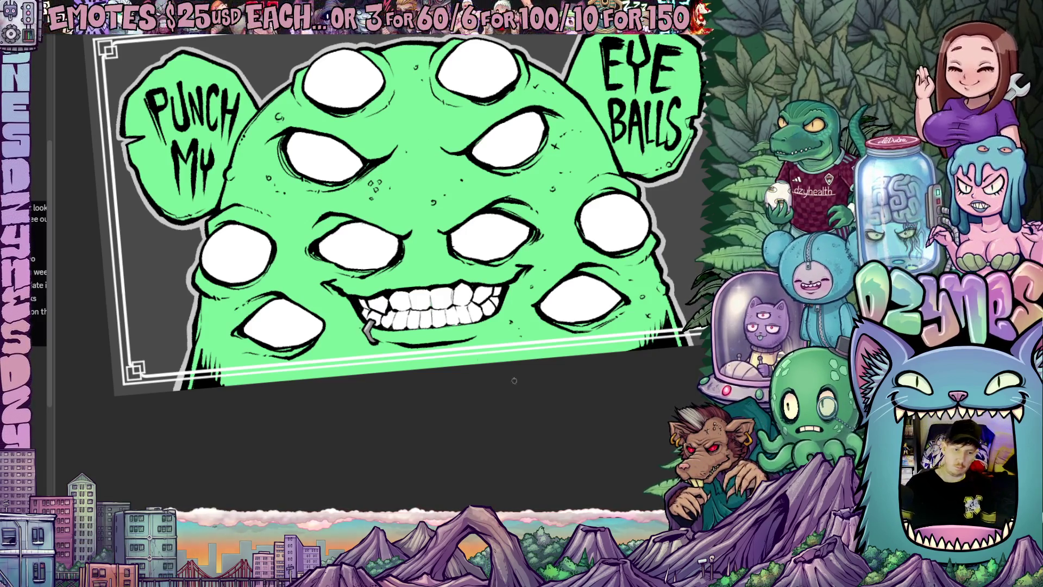
drag(271, 207, 377, 323)
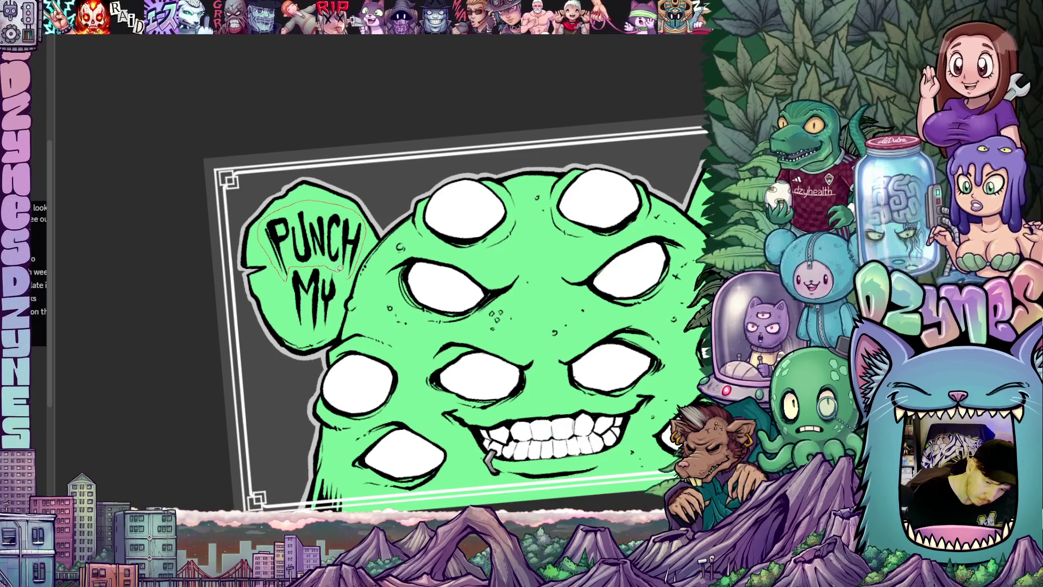
key(ctrl+t)
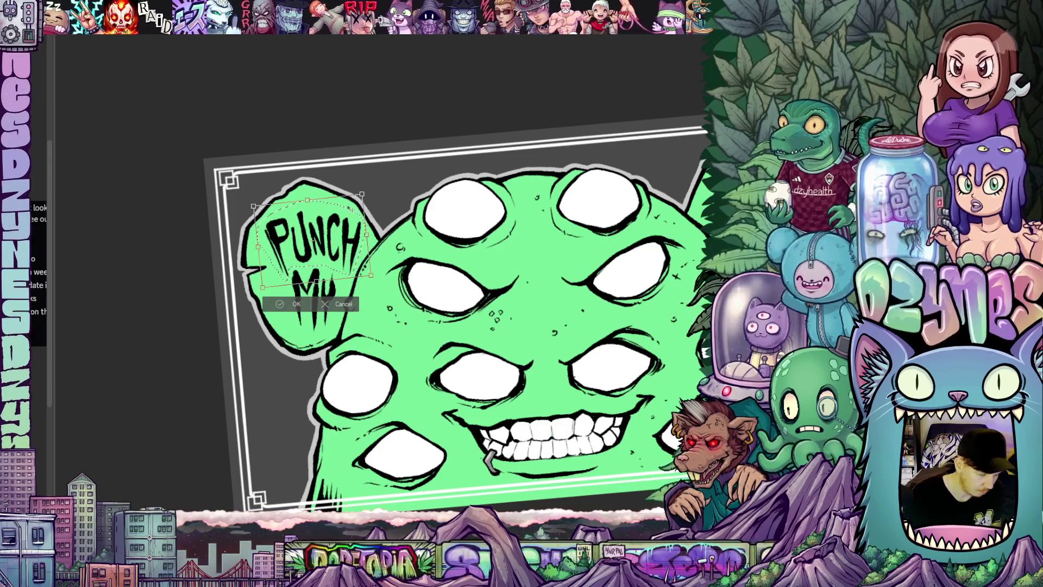
- Nudge PUNCH MY slightly up and left, commit it, and deselect
drag(354, 233, 349, 233)
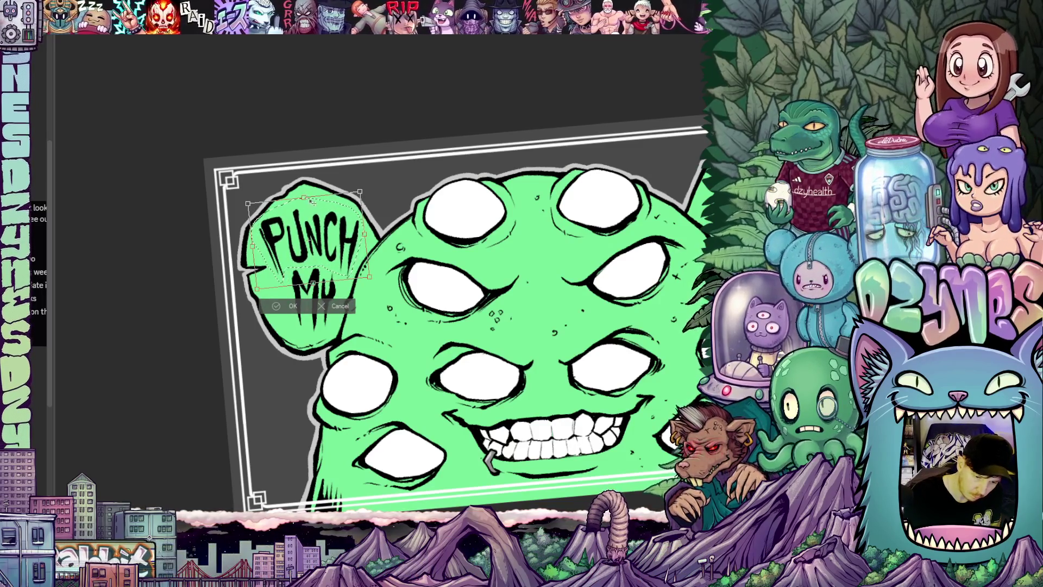
click(302, 308)
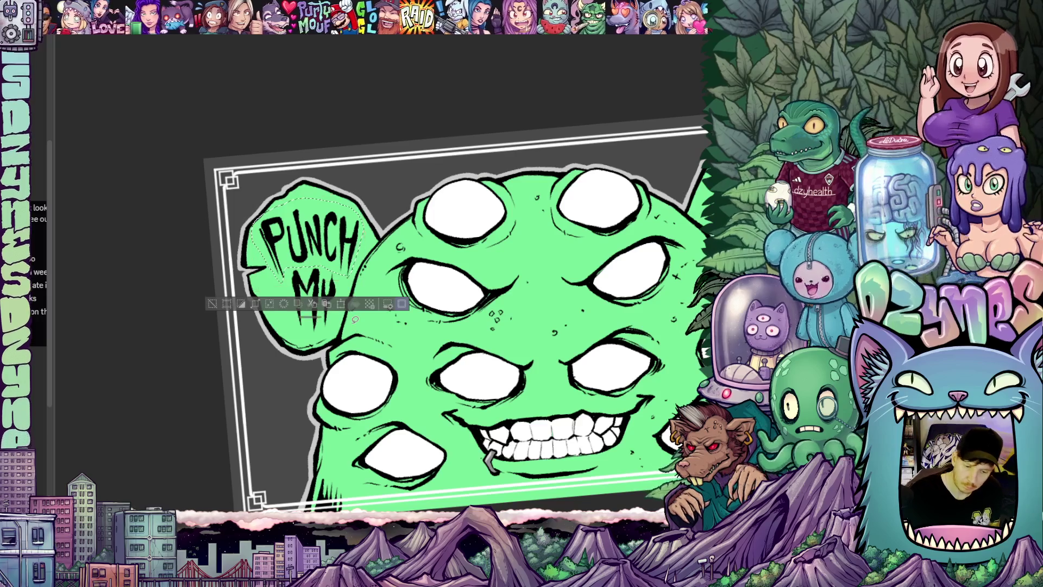
key(ctrl+d)
scroll(419, 332, down, 5)
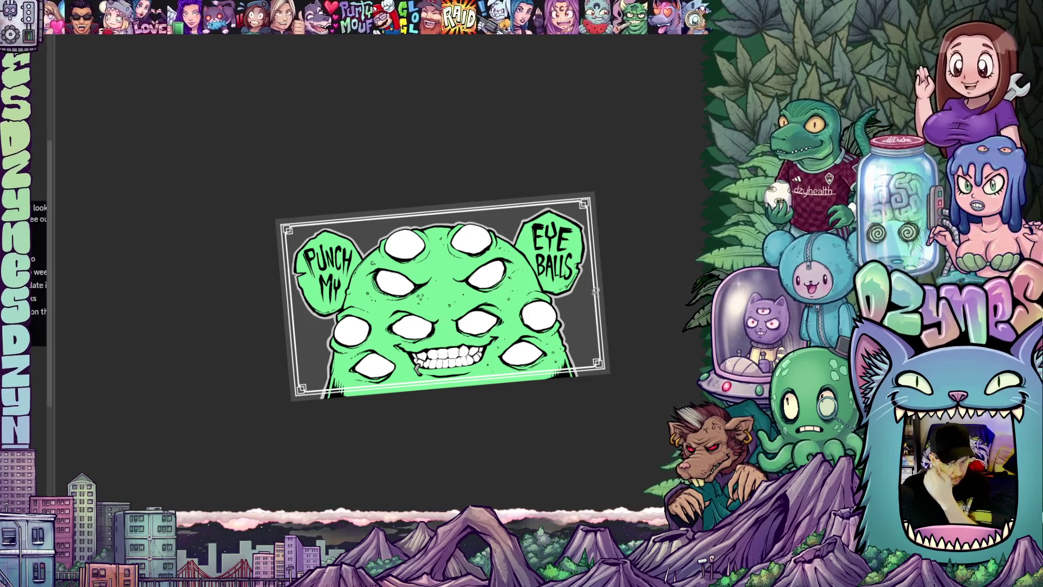
scroll(598, 290, up, 5)
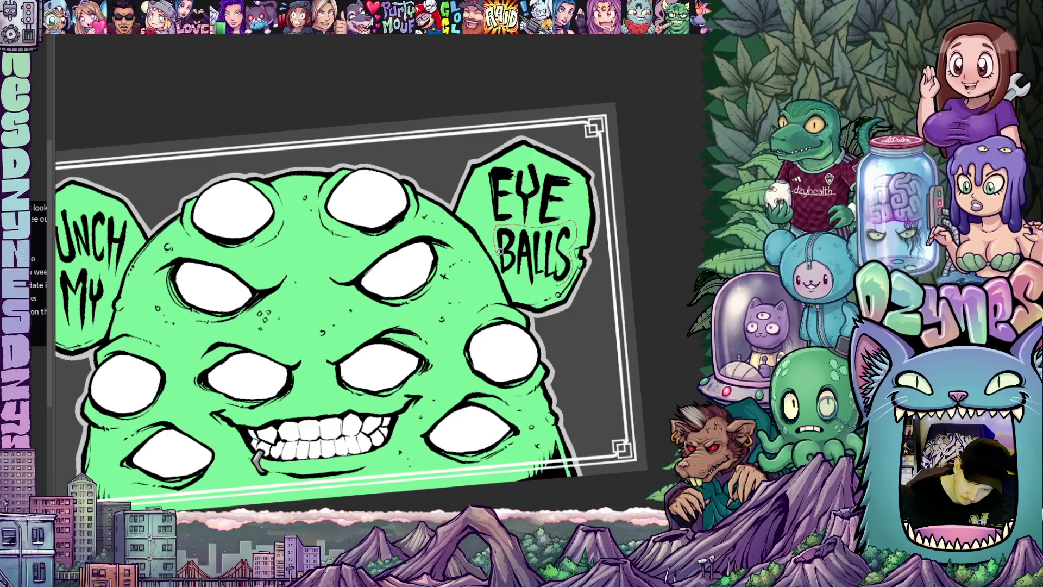
- Select BALLS in the right bubble and shift it slightly right and down
drag(507, 274, 538, 291)
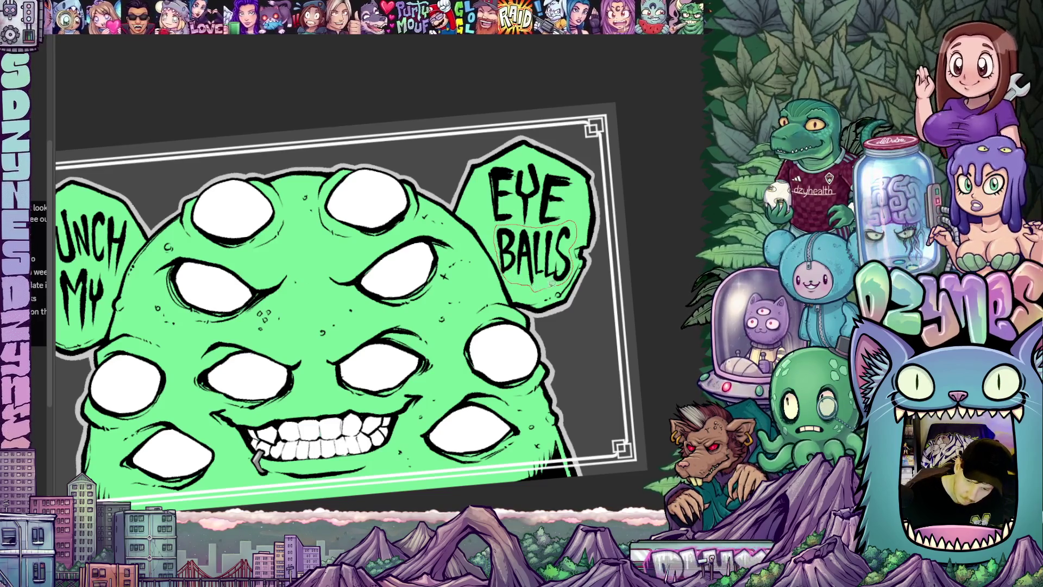
click(568, 311)
drag(556, 275, 559, 276)
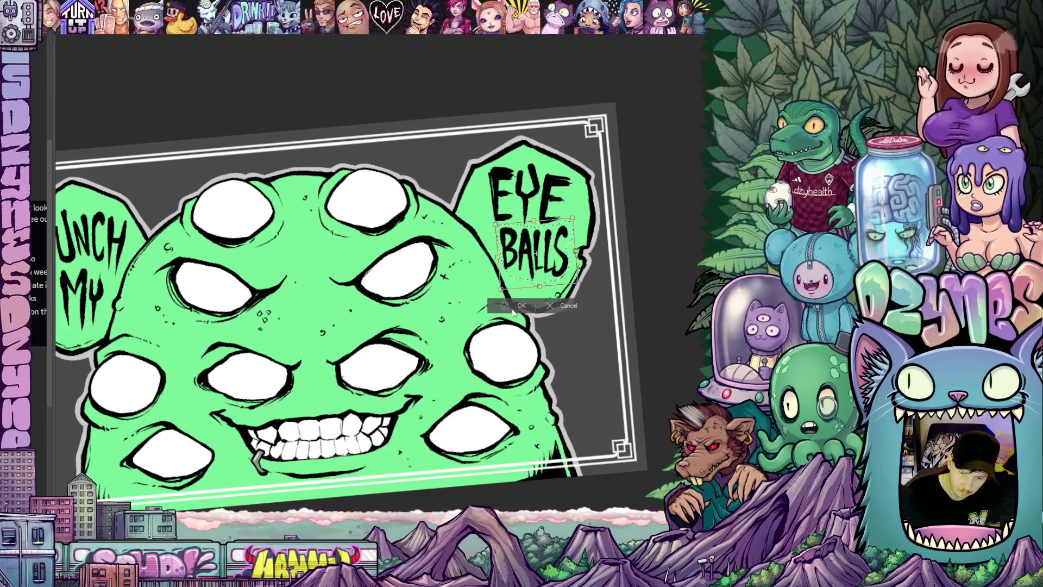
drag(553, 280, 553, 285)
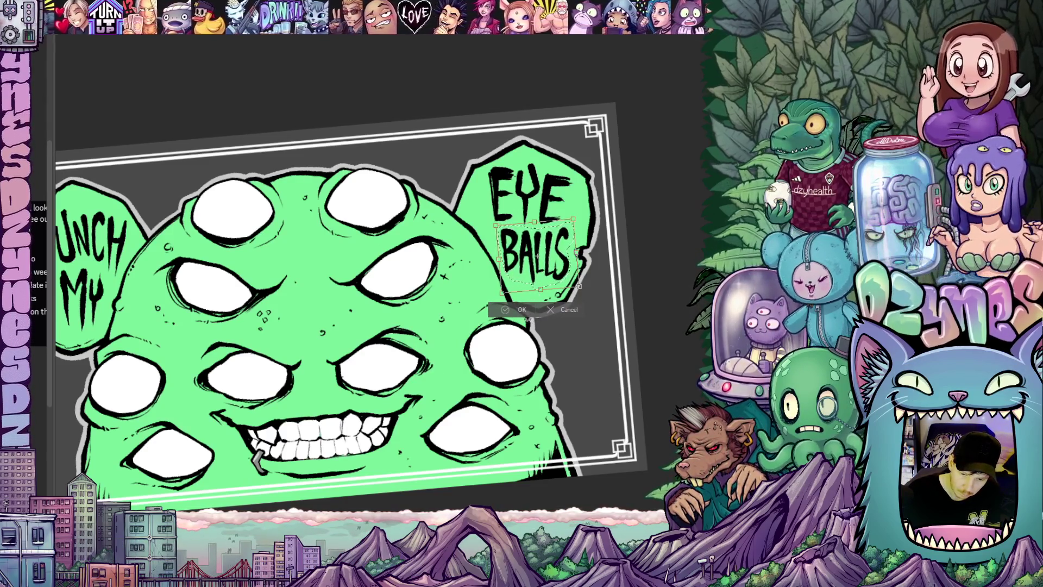
click(521, 313)
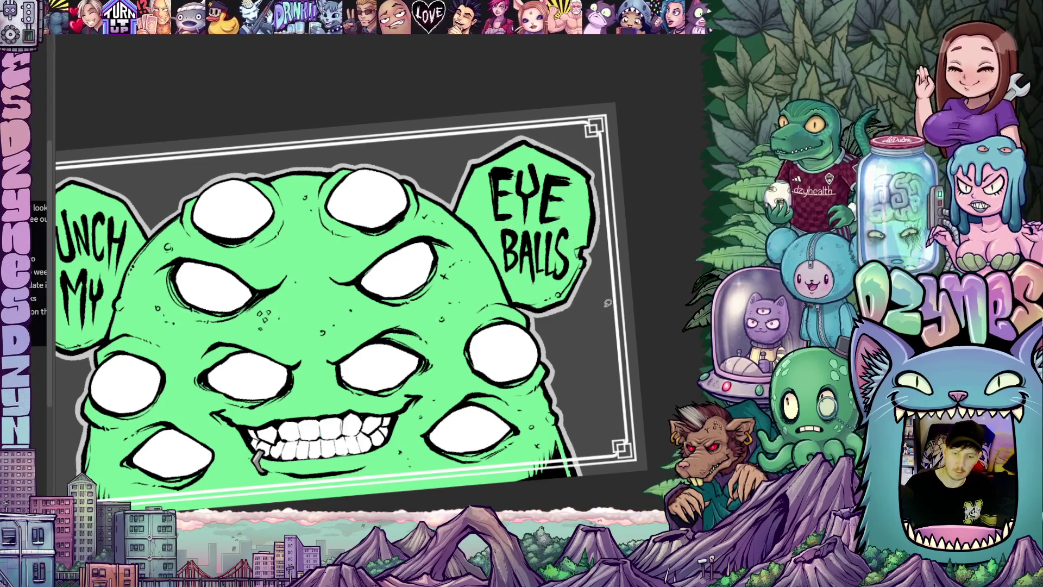
key(ctrl+0)
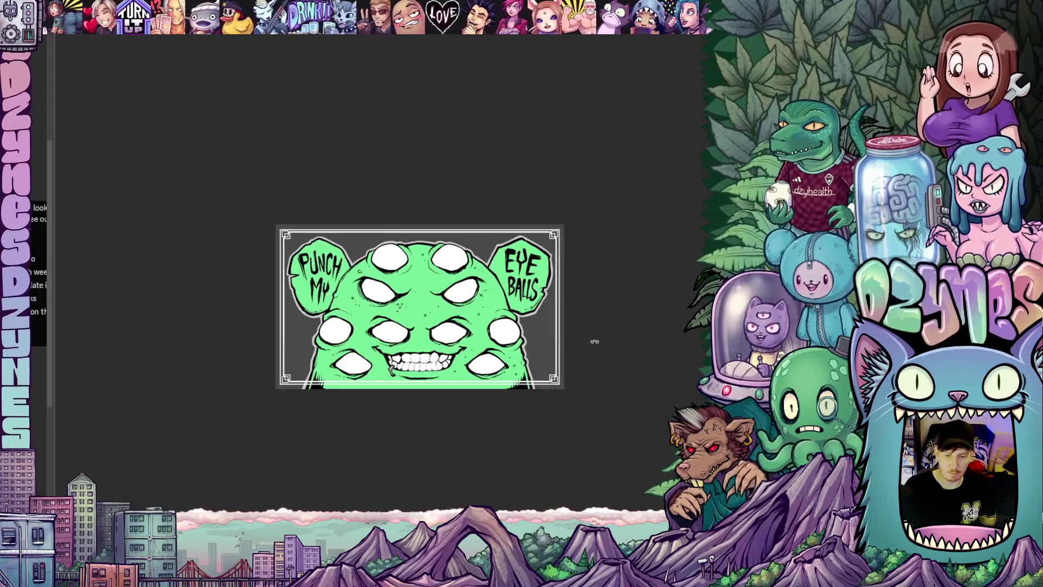
- Lasso-fill the grey background inside the border with solid black
drag(521, 316, 534, 302)
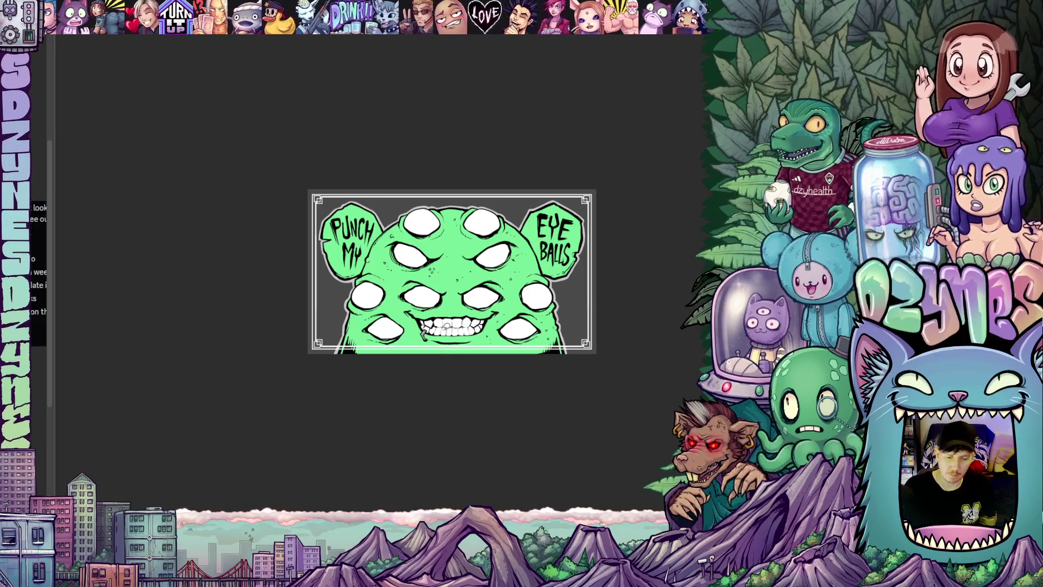
scroll(489, 337, up, 2)
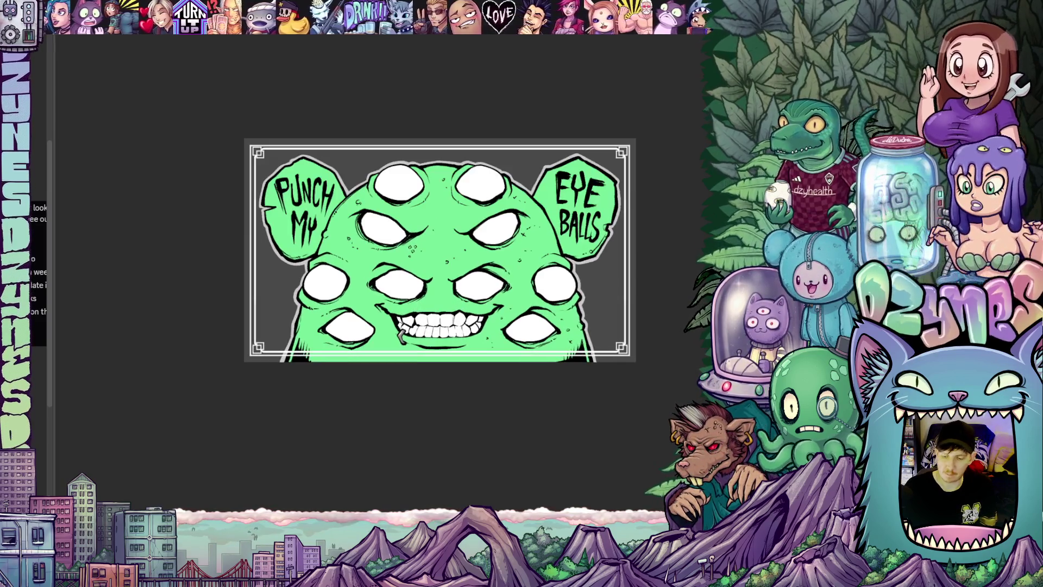
drag(629, 376, 629, 375)
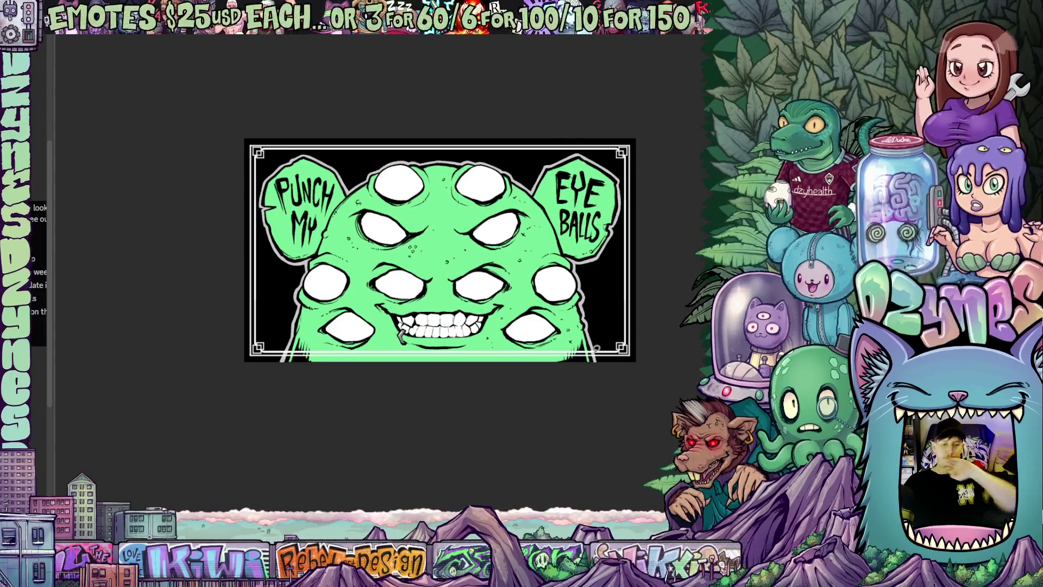
scroll(559, 375, up, 2)
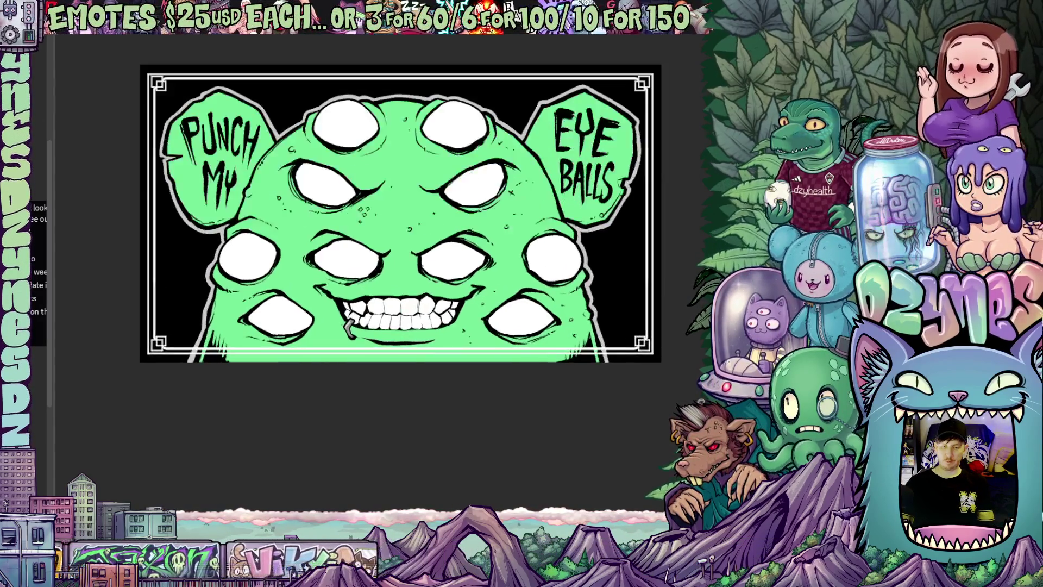
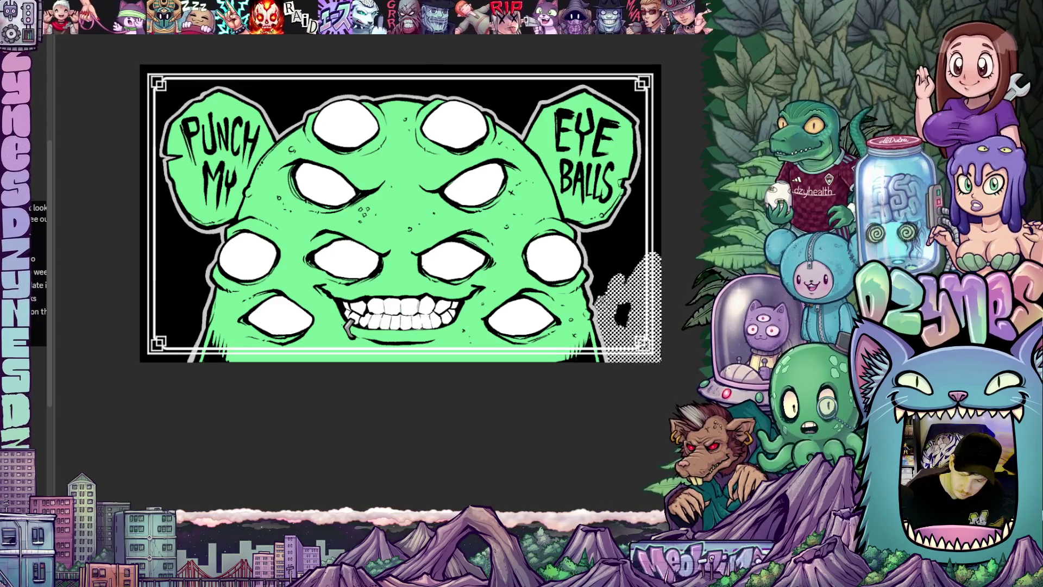
- Zoom in on the banner's right edge to find the stray white mark
mouse_move(584, 420)
mouse_down()
mouse_move(605, 392)
mouse_move(571, 396)
mouse_up()
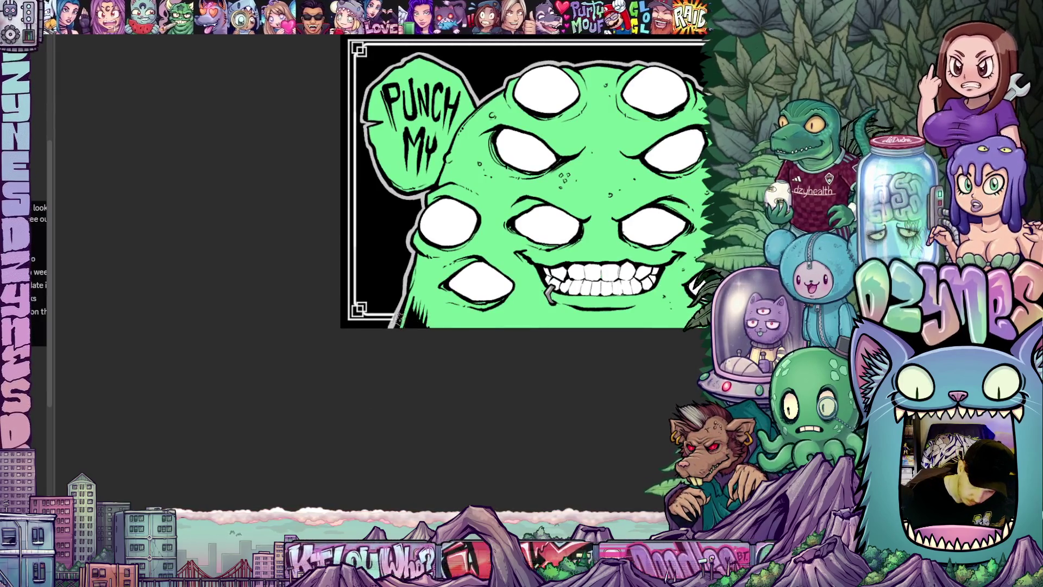
drag(591, 367, 361, 366)
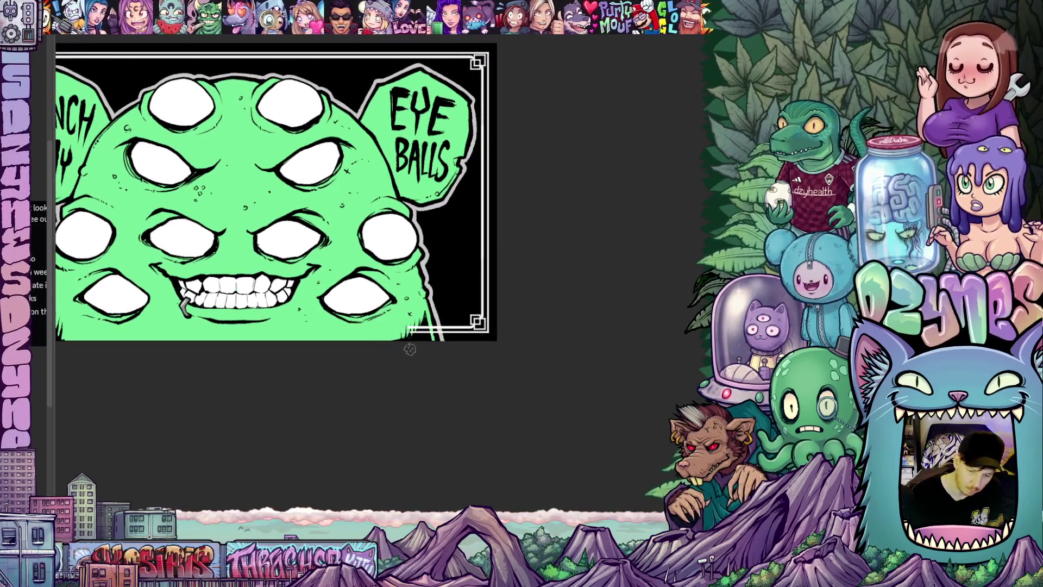
mouse_move(410, 350)
mouse_down()
mouse_move(526, 361)
mouse_move(494, 163)
mouse_move(432, 222)
mouse_up()
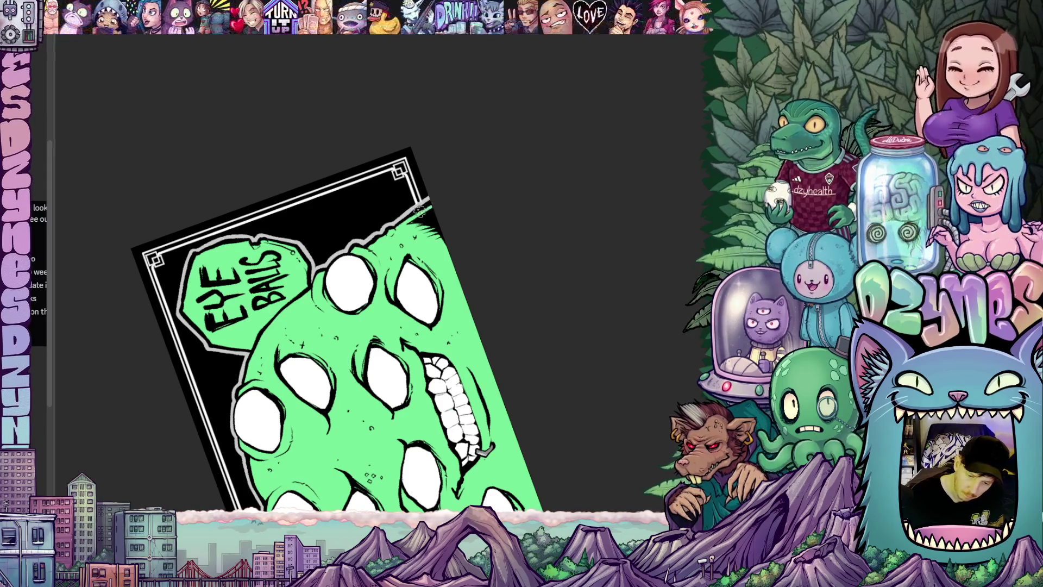
mouse_move(443, 202)
mouse_down()
mouse_move(512, 386)
mouse_move(485, 398)
mouse_up()
mouse_move(537, 351)
mouse_down()
mouse_move(494, 384)
mouse_move(554, 370)
mouse_up()
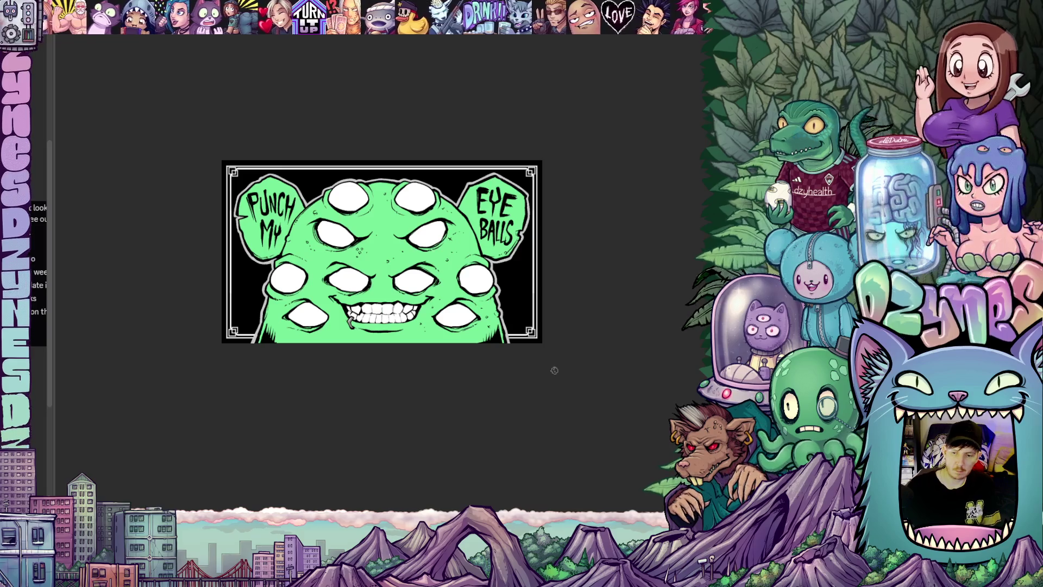
mouse_move(423, 374)
mouse_down()
mouse_move(408, 366)
mouse_move(405, 389)
mouse_move(430, 414)
mouse_up()
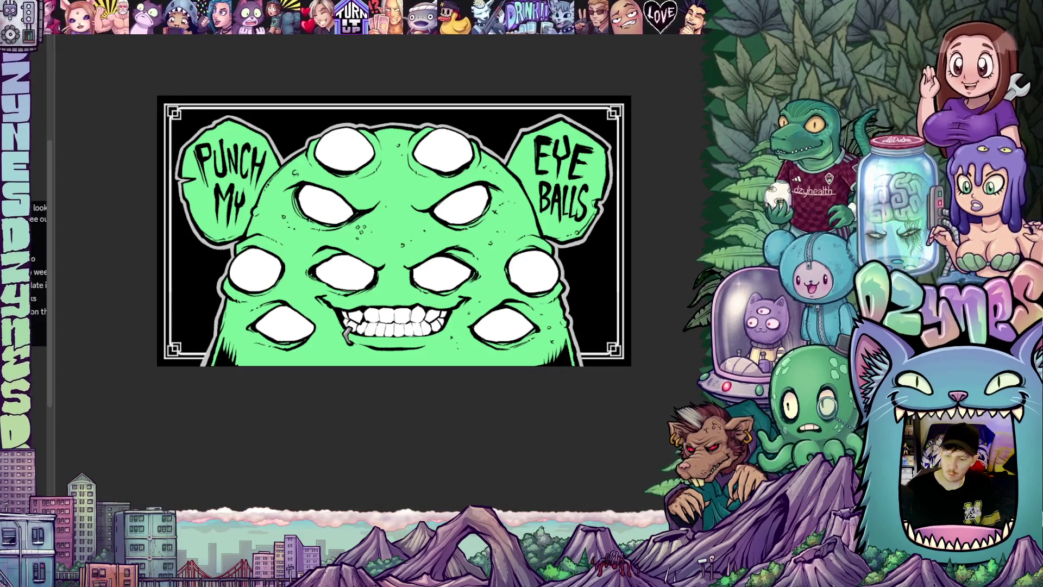
scroll(636, 387, up, 1)
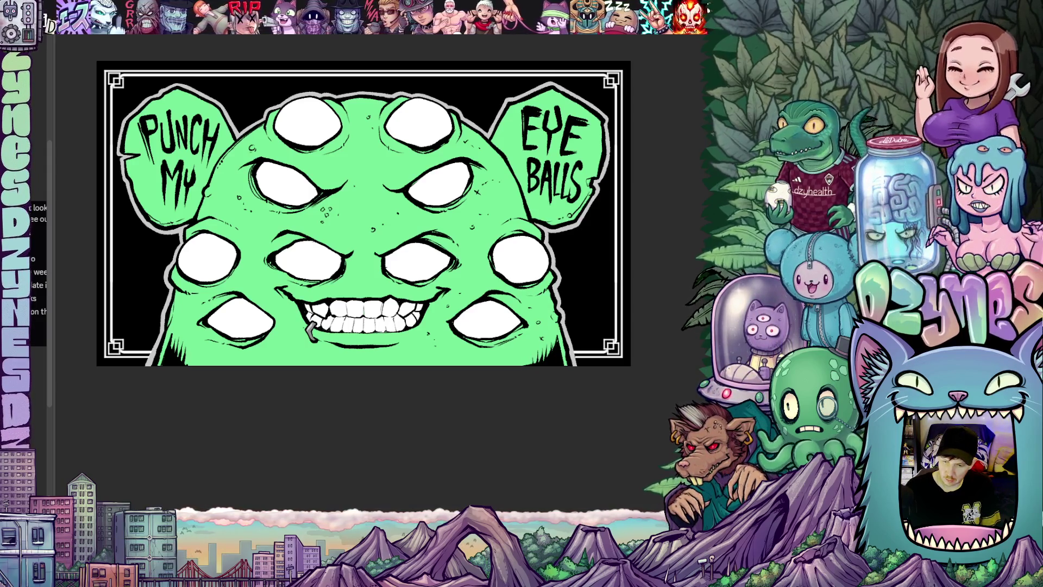
scroll(593, 295, up, 2)
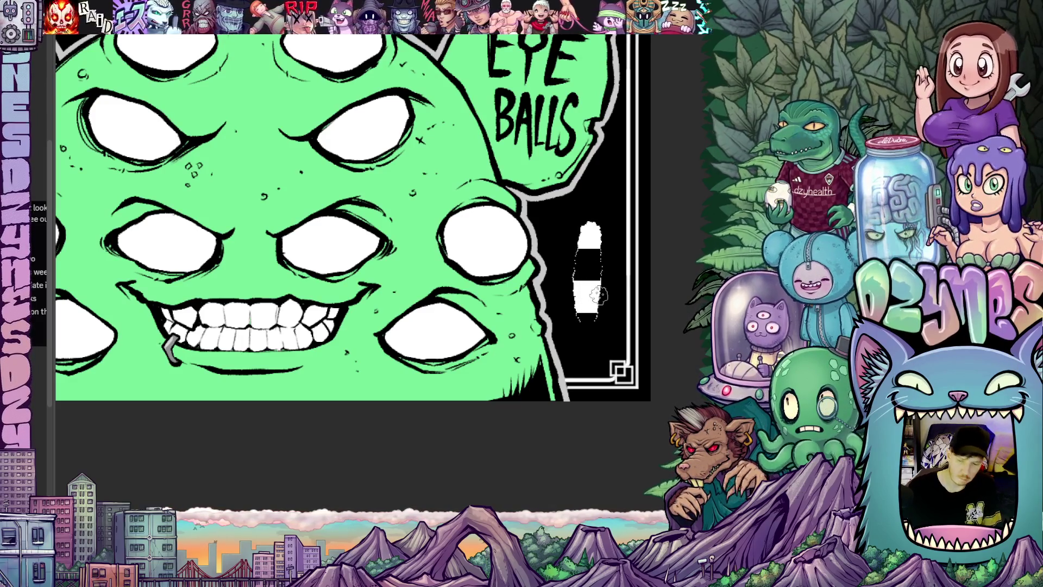
- Undo the white mark and a test eraser stroke so the right background is plain black
key(ctrl+z)
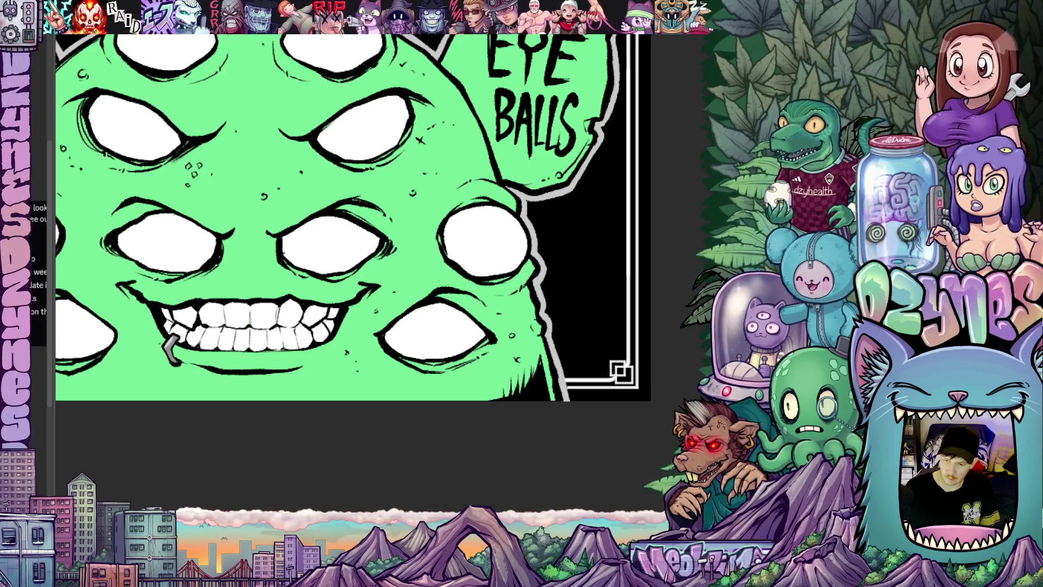
drag(588, 284, 592, 332)
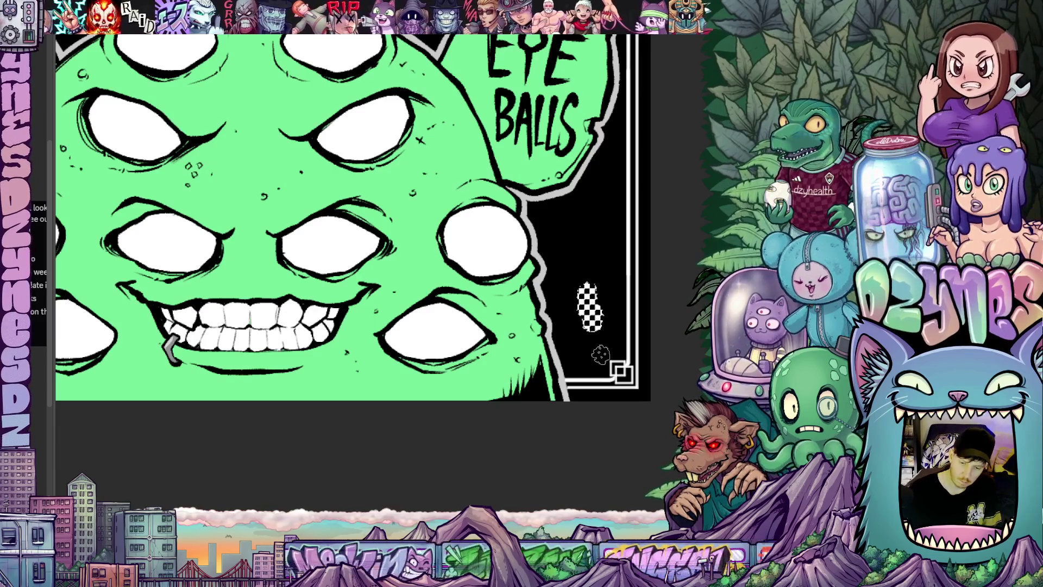
key(ctrl+z)
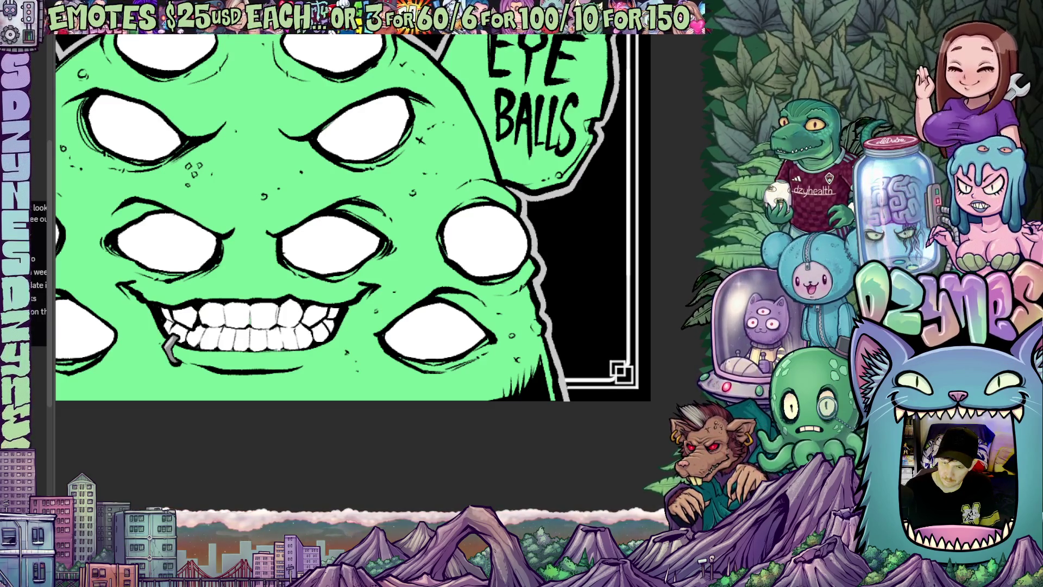
scroll(634, 318, down, 4)
drag(634, 318, 597, 353)
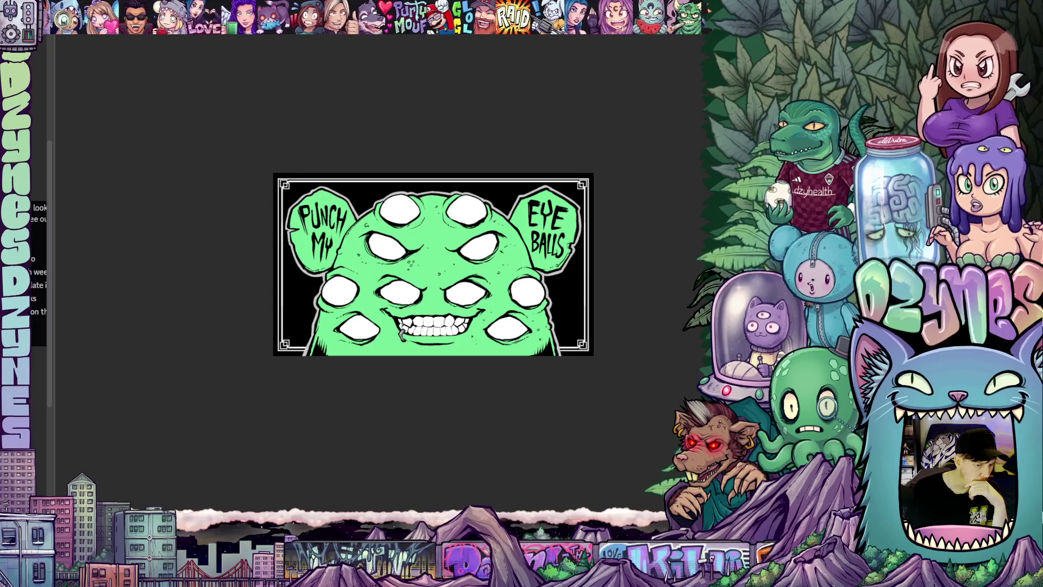
- Paint dotted halftone texture along the right edge, lower-left corner and left edge of the background
mouse_move(540, 373)
mouse_down()
mouse_move(524, 384)
mouse_move(536, 396)
mouse_up()
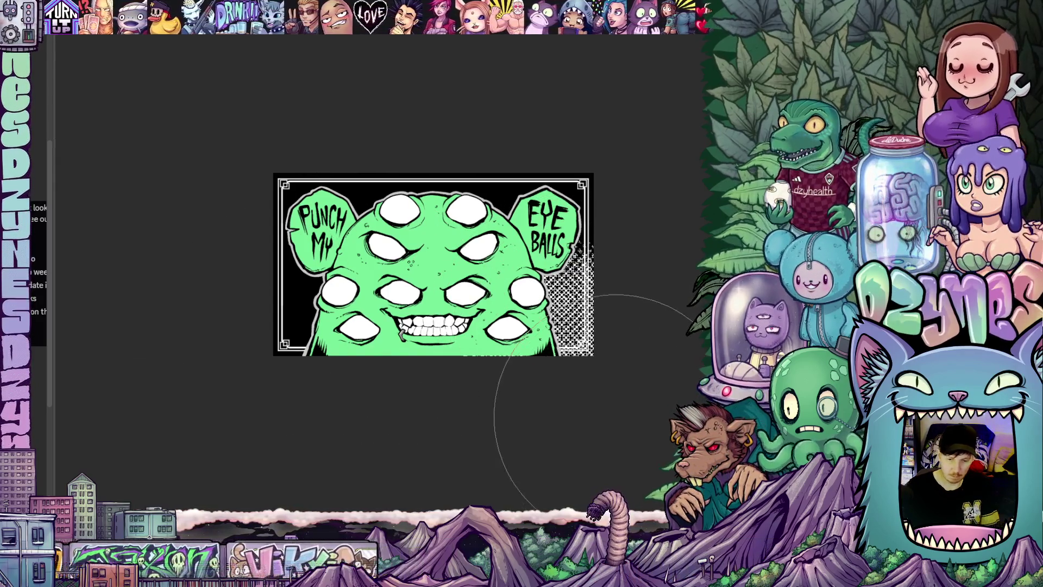
drag(298, 377, 275, 377)
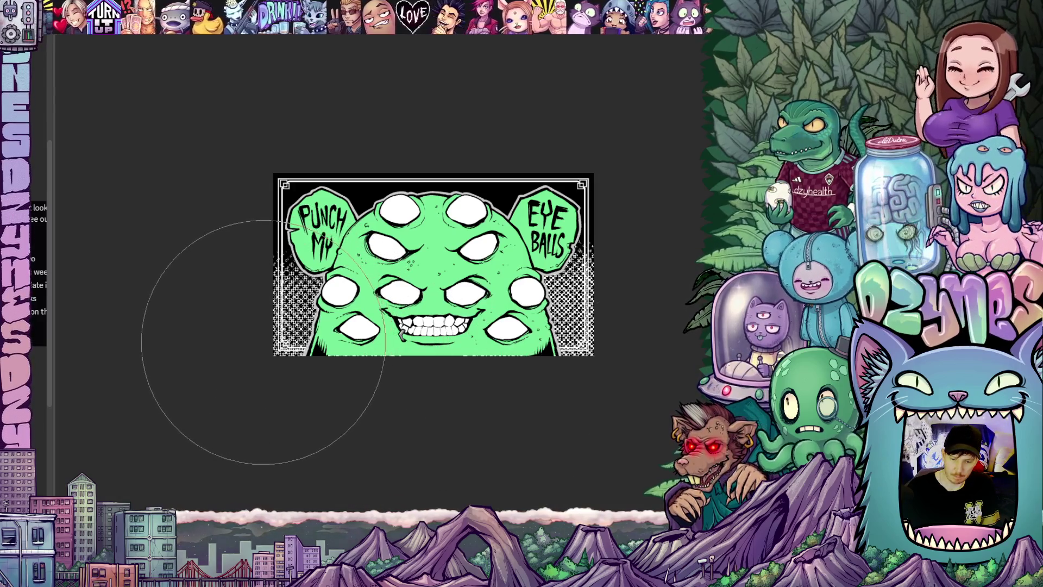
drag(254, 332, 214, 325)
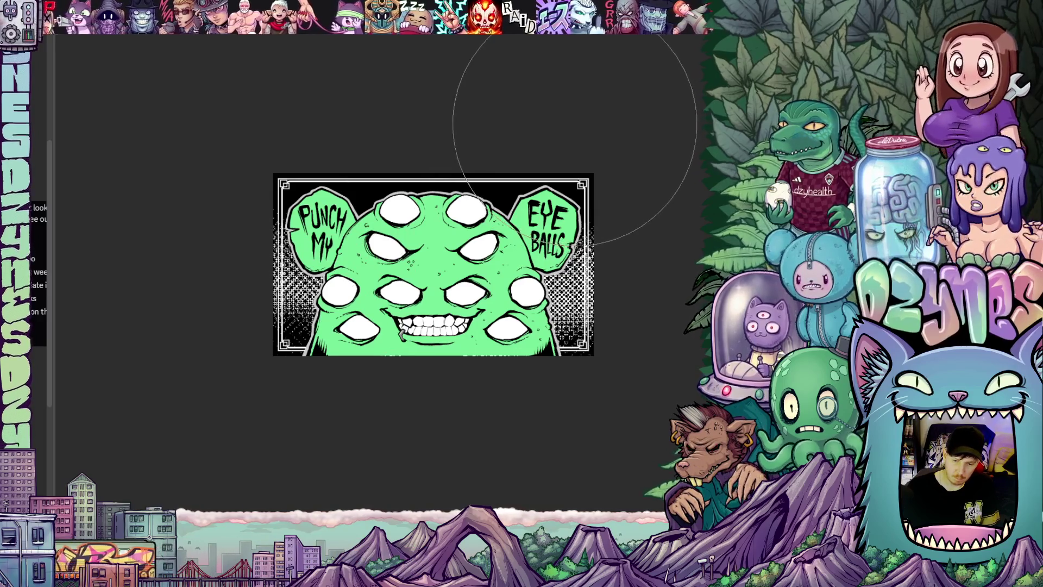
scroll(649, 399, down, 1)
scroll(630, 399, down, 1)
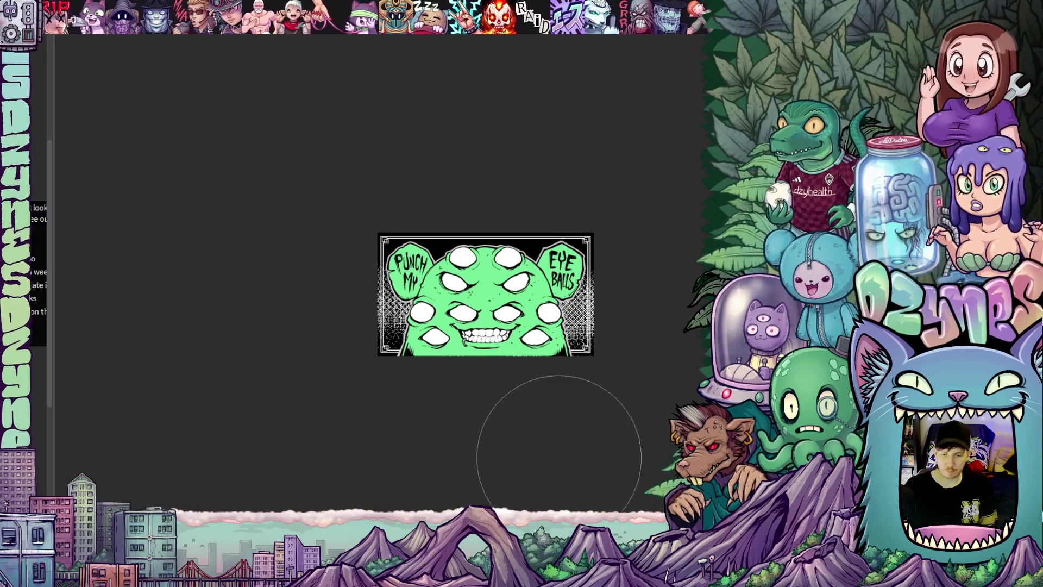
scroll(535, 443, up, 2)
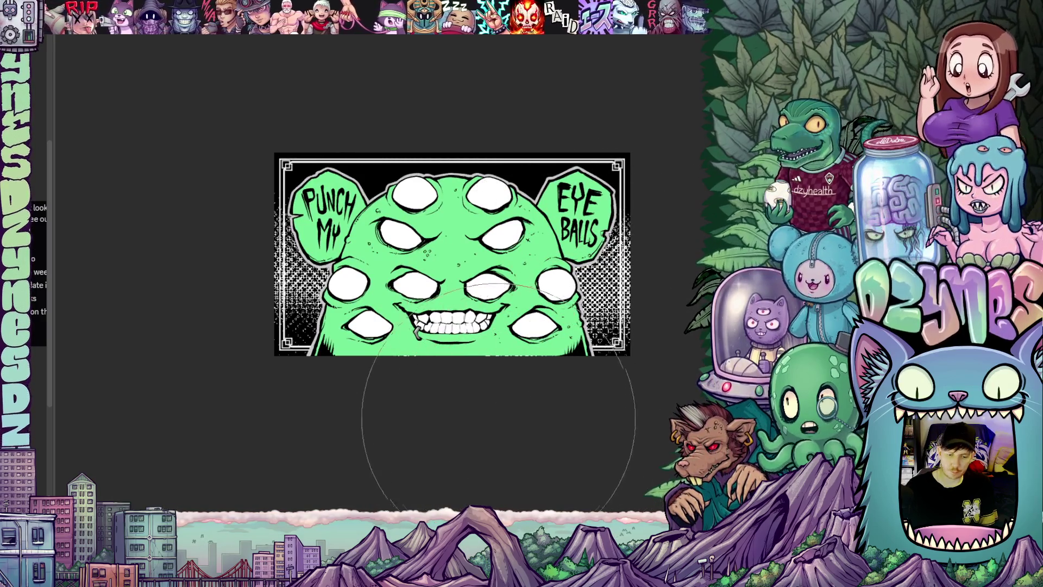
scroll(510, 420, up, 1)
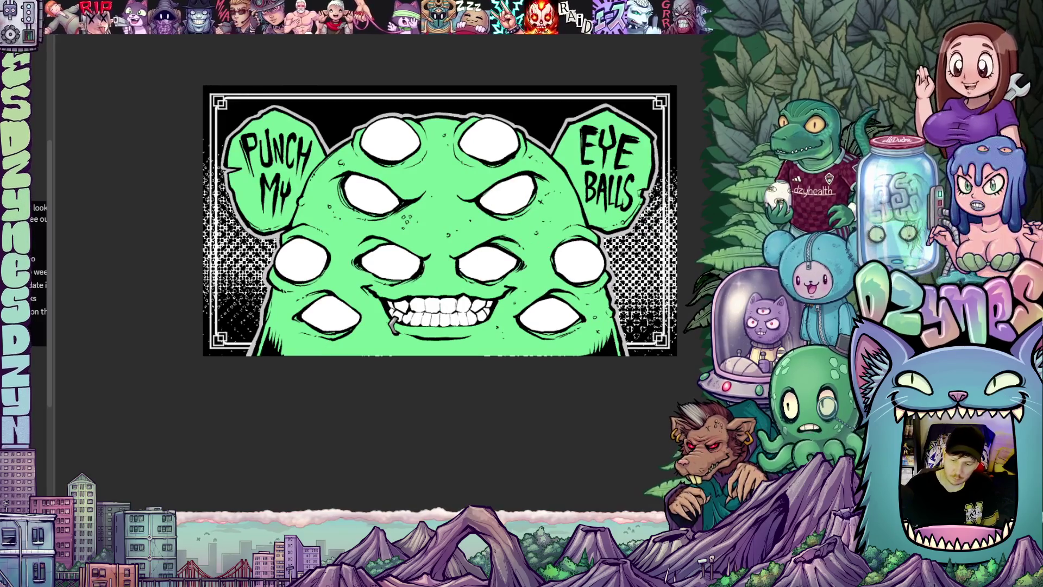
drag(615, 429, 550, 261)
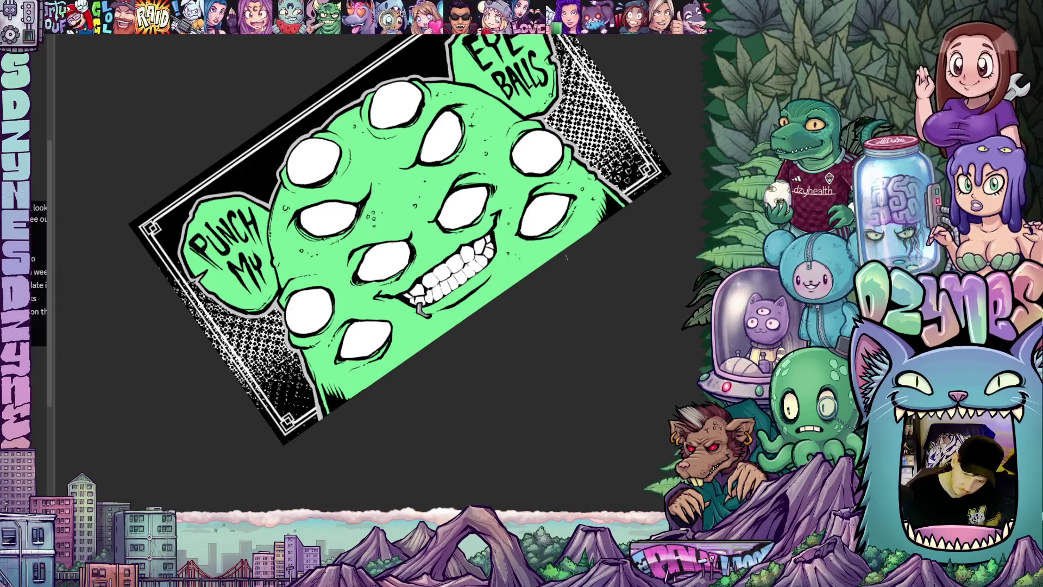
key(ctrl+0)
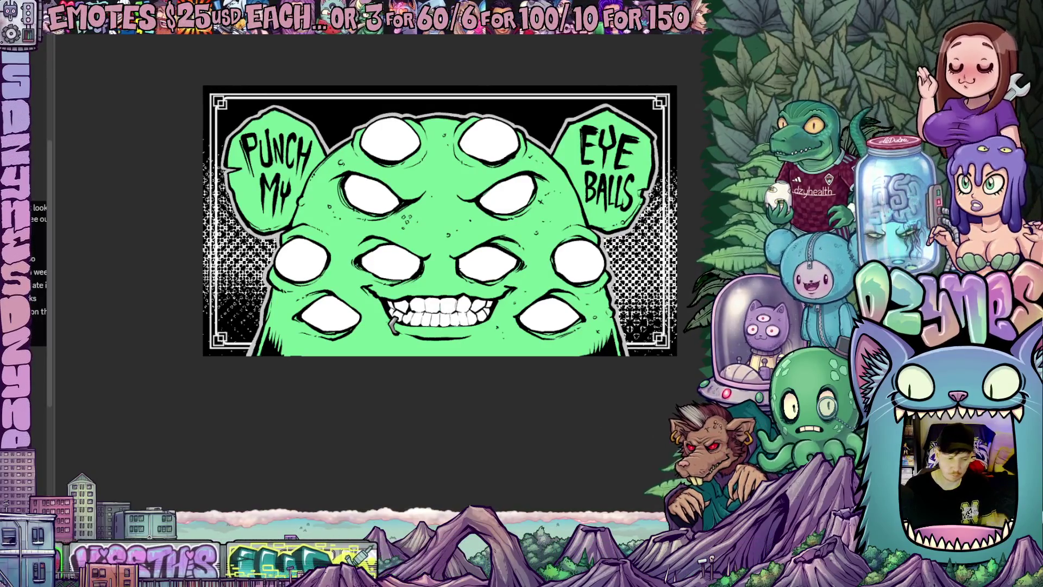
key(alt+e)
key(Escape)
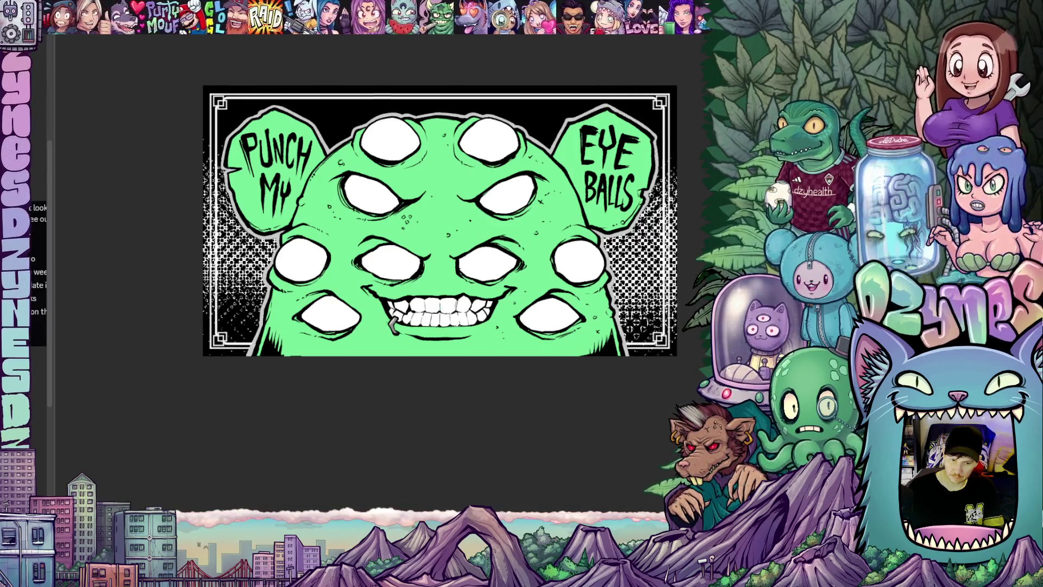
scroll(640, 412, down, 3)
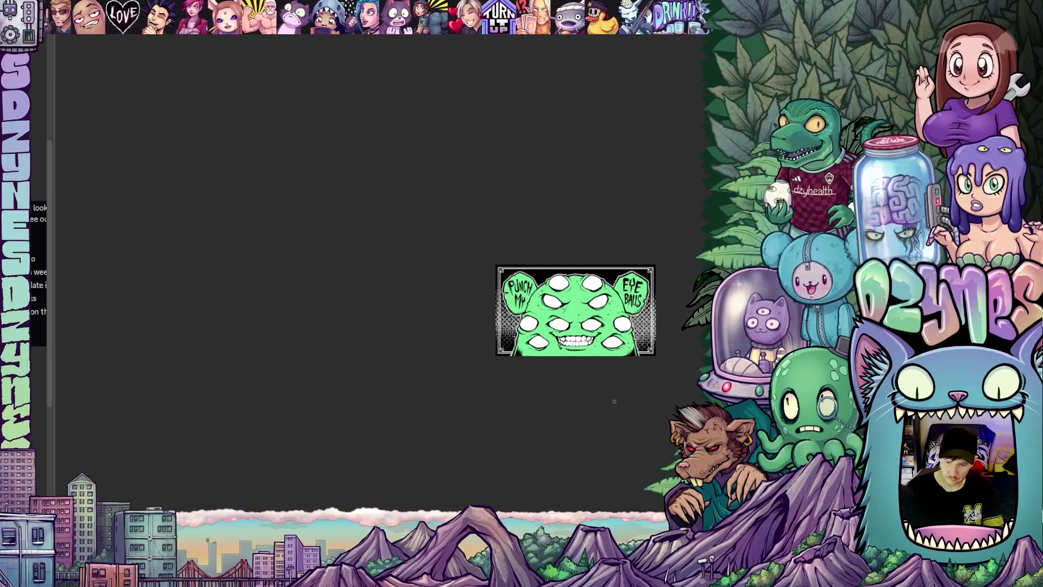
scroll(616, 406, up, 3)
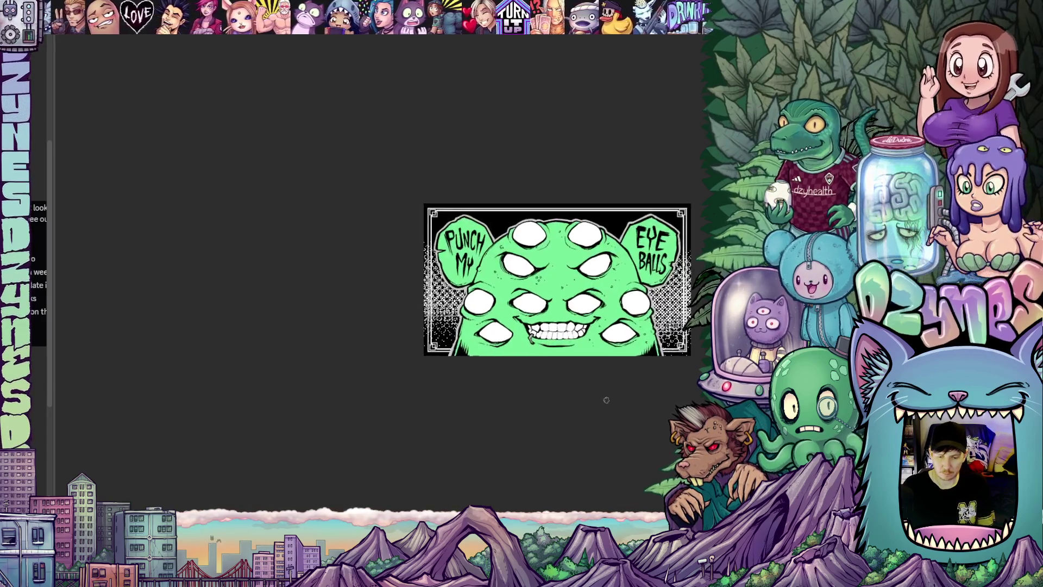
scroll(616, 411, up, 4)
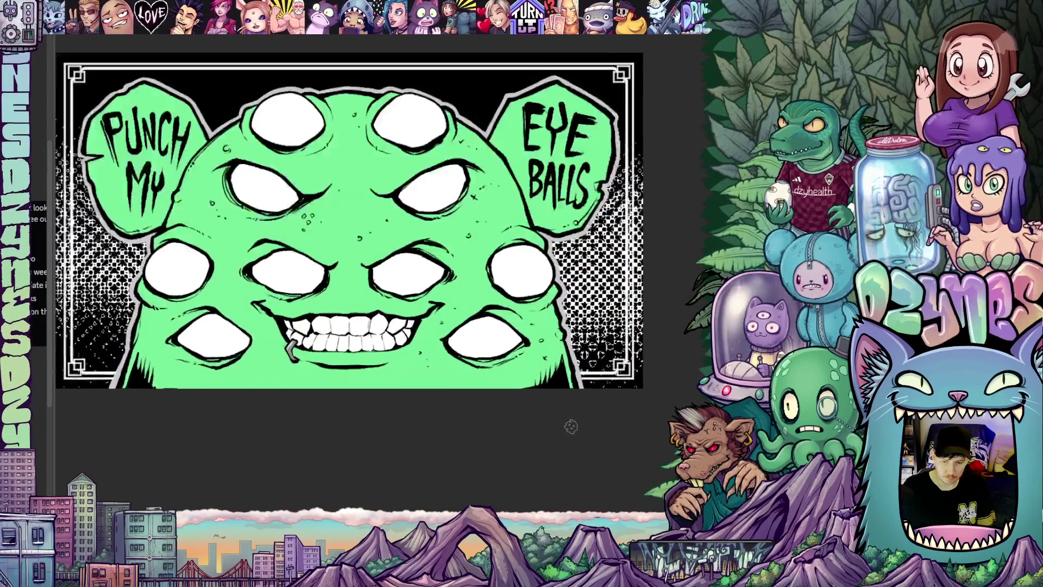
scroll(449, 422, down, 5)
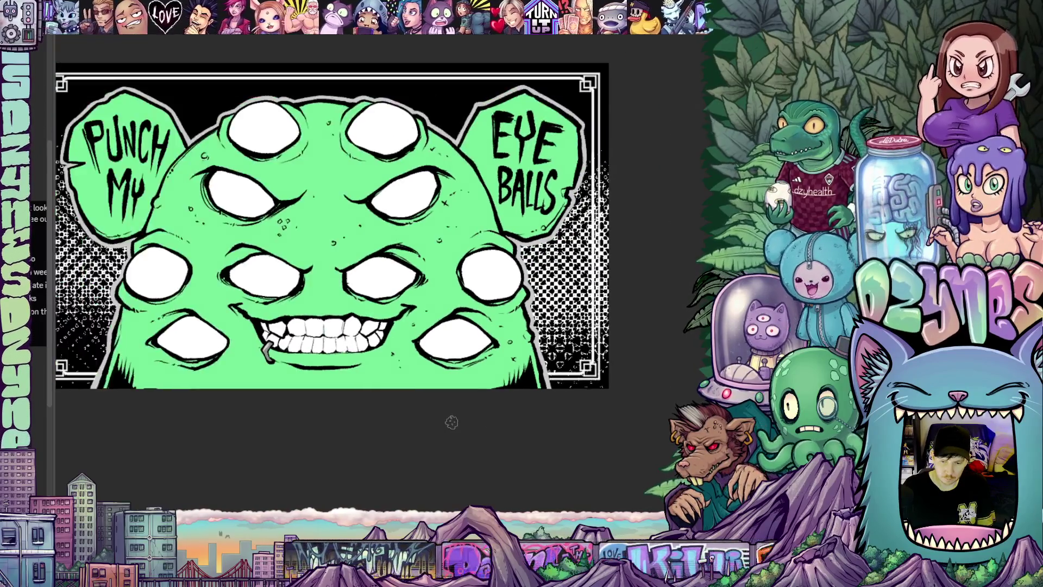
mouse_move(464, 430)
mouse_down()
mouse_move(489, 429)
mouse_move(485, 443)
mouse_up()
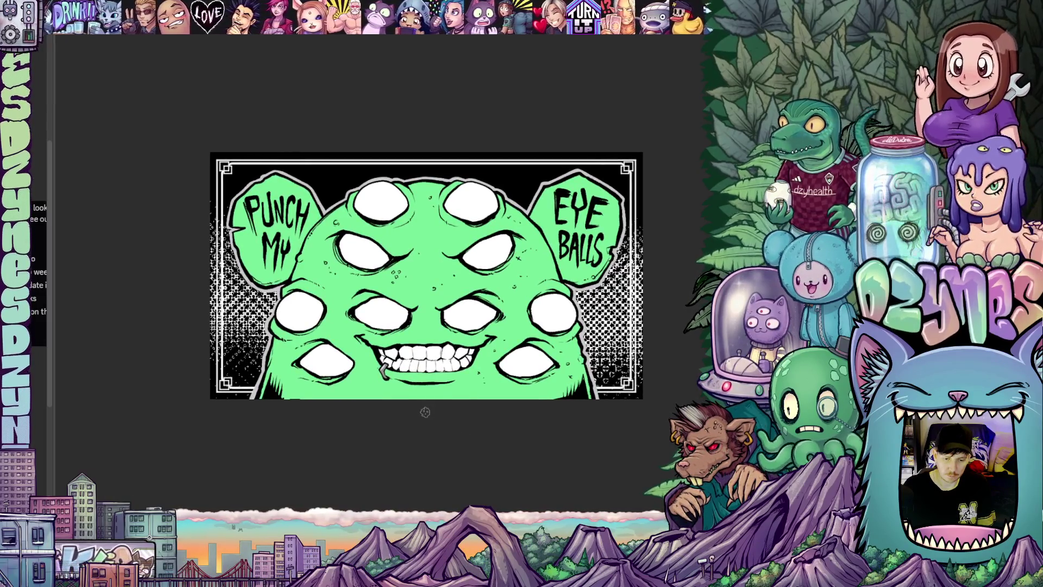
scroll(427, 415, down, 2)
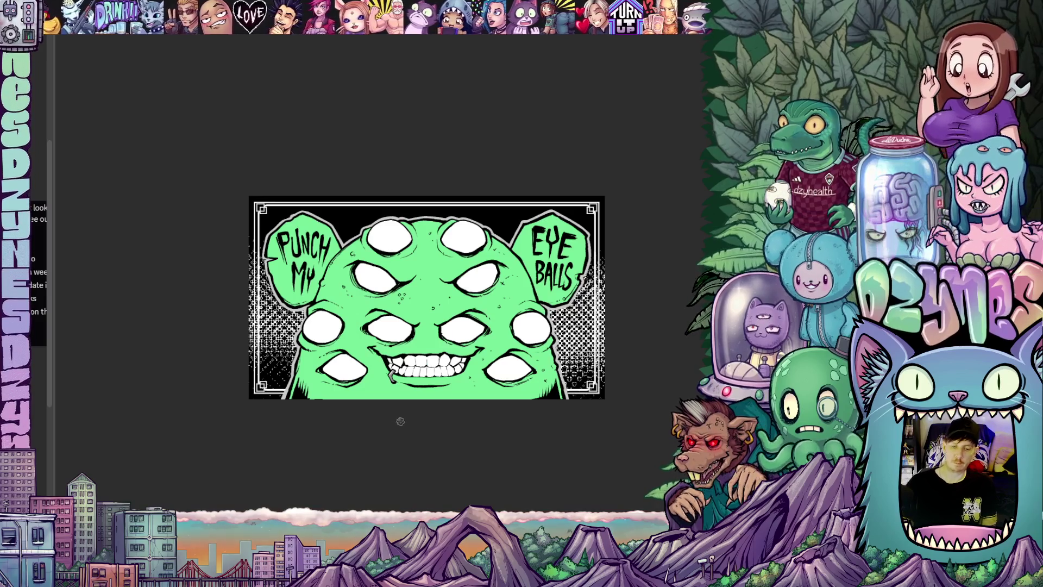
scroll(443, 449, down, 3)
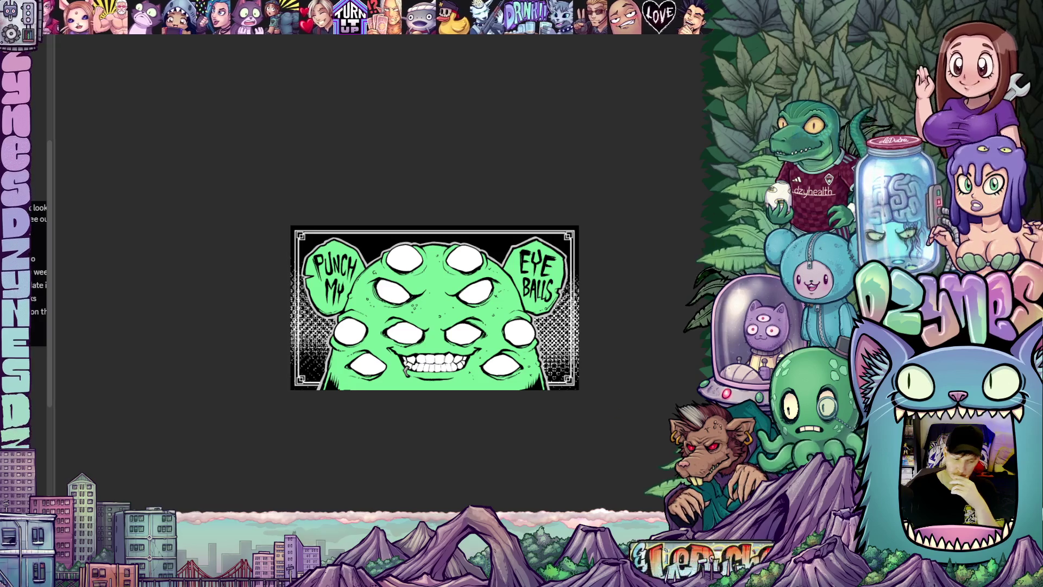
- Look through the Edit and Window menus, then bring up the Discovery Cannabis compass artwork
key(alt+e)
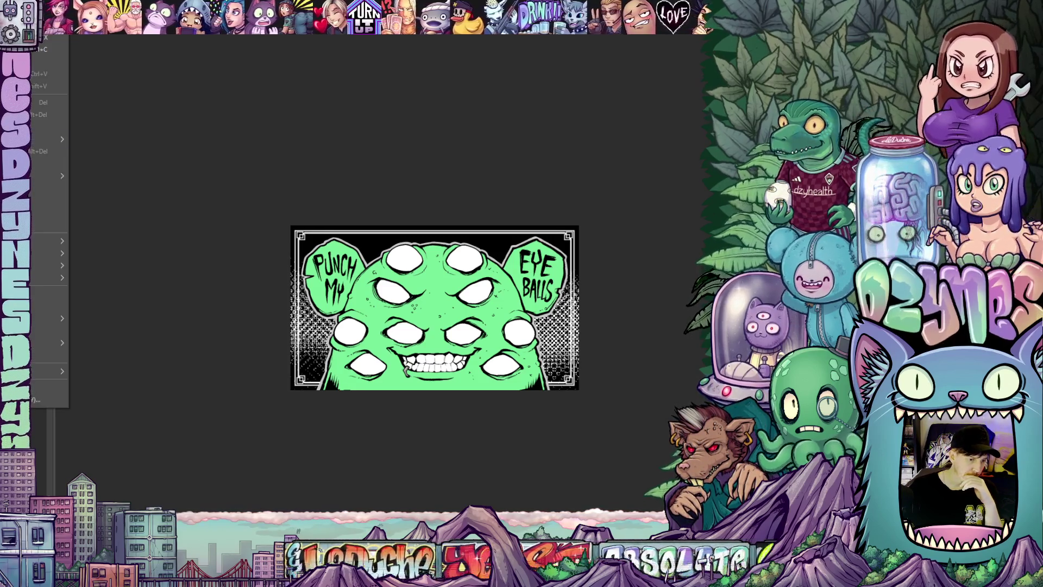
key(Right)
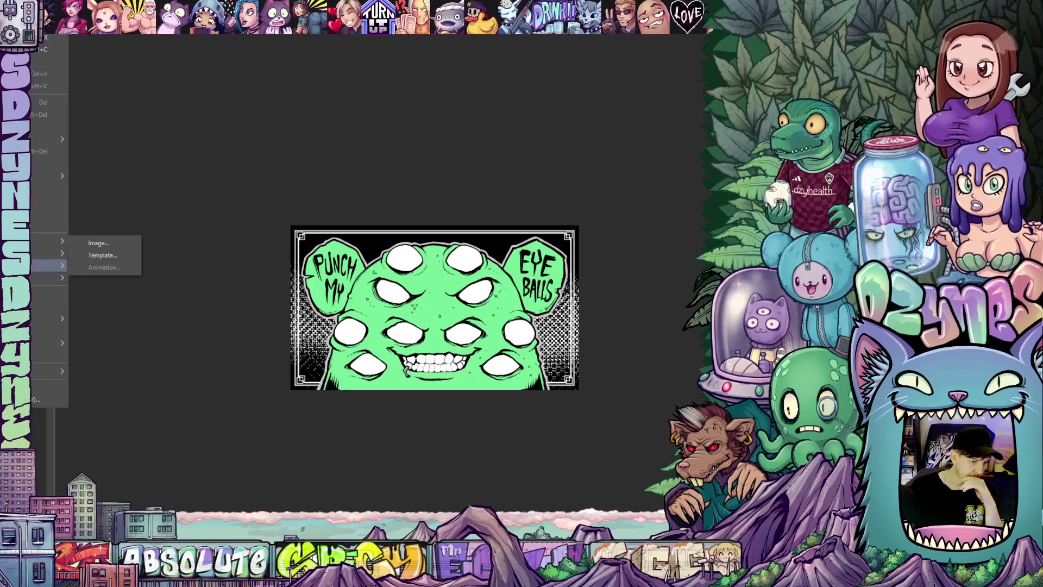
key(Escape)
key(Escape)
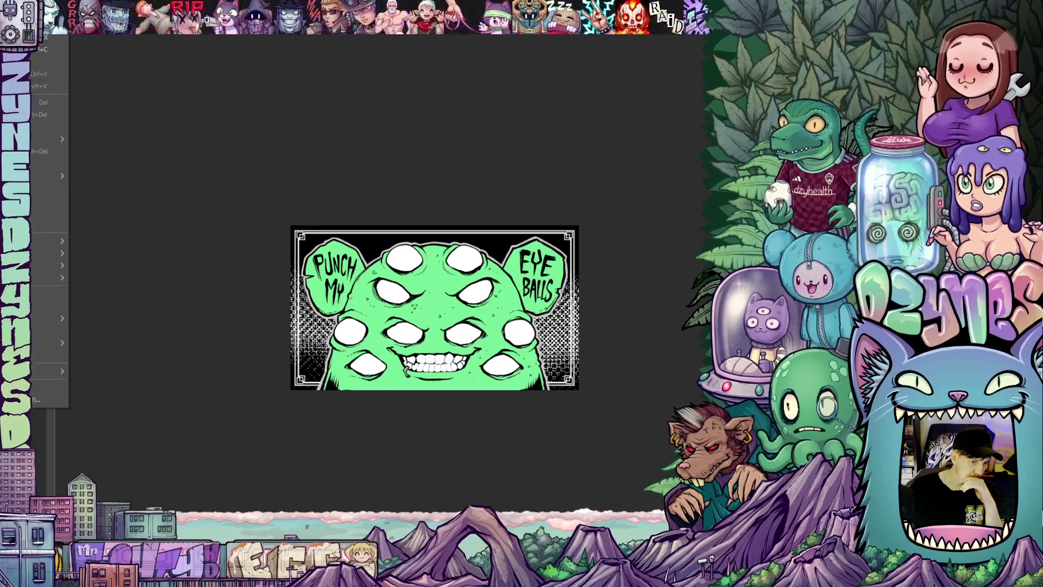
key(alt+w)
key(Escape)
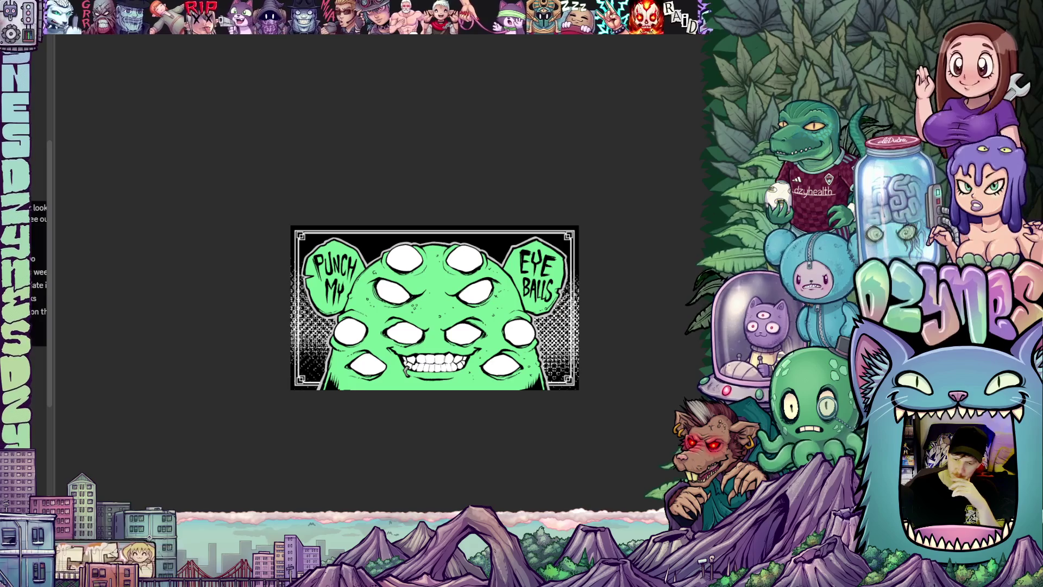
key(alt+e)
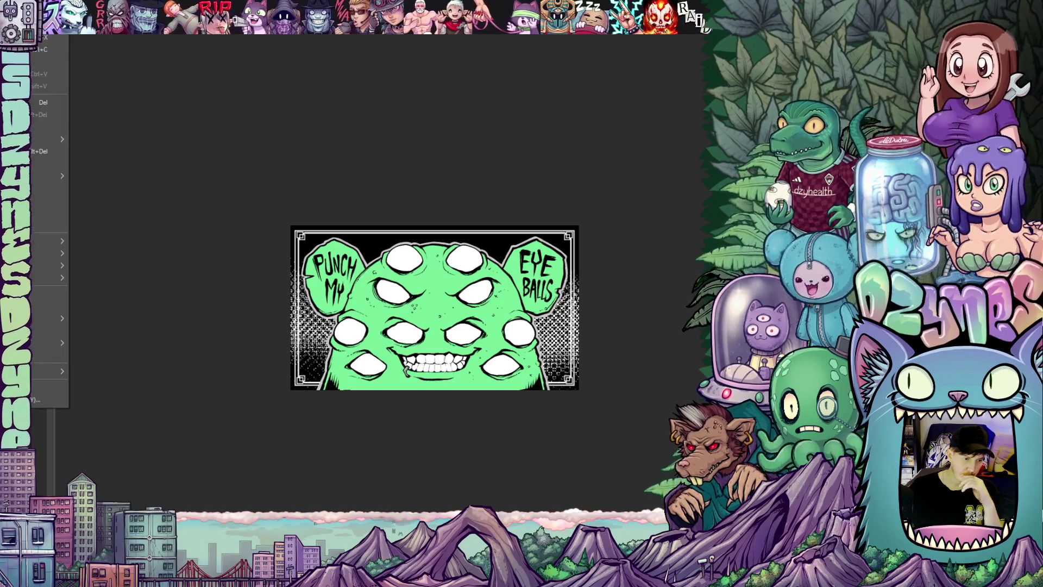
key(Escape)
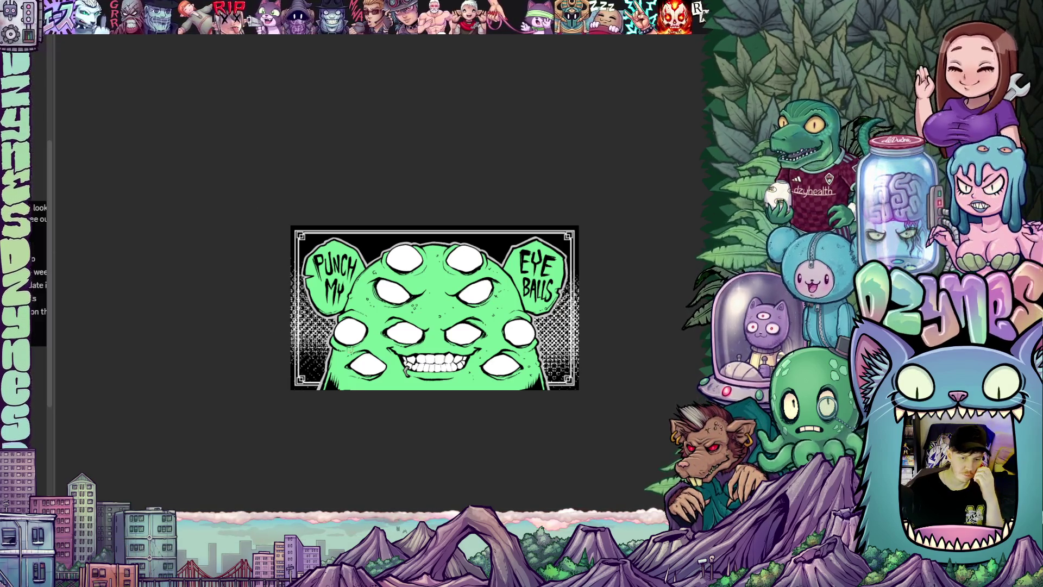
scroll(583, 414, up, 1)
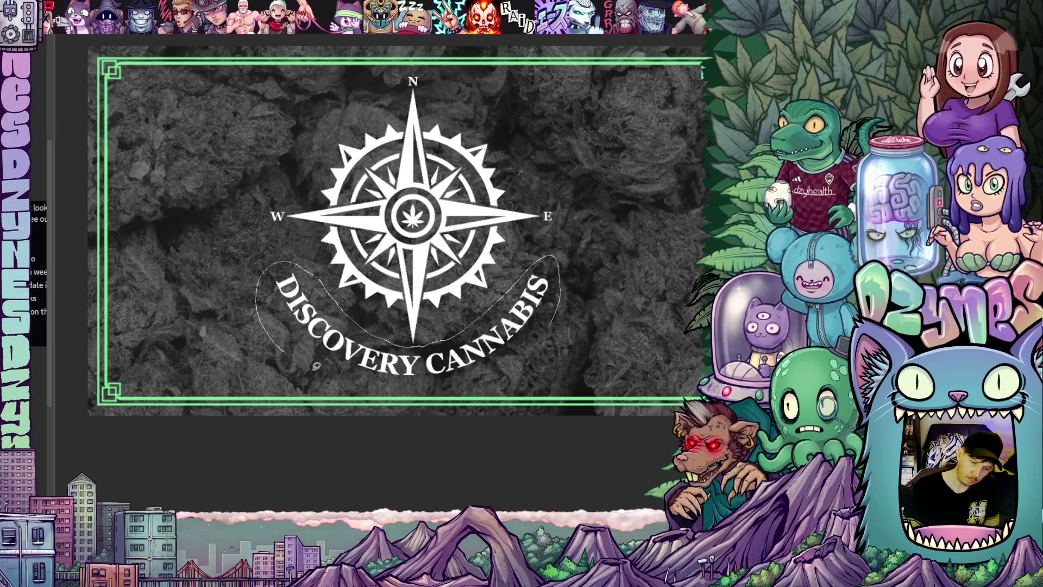
- Lasso and delete the curved DISCOVERY CANNABIS lettering, then select the text object below the artwork
drag(545, 329, 545, 329)
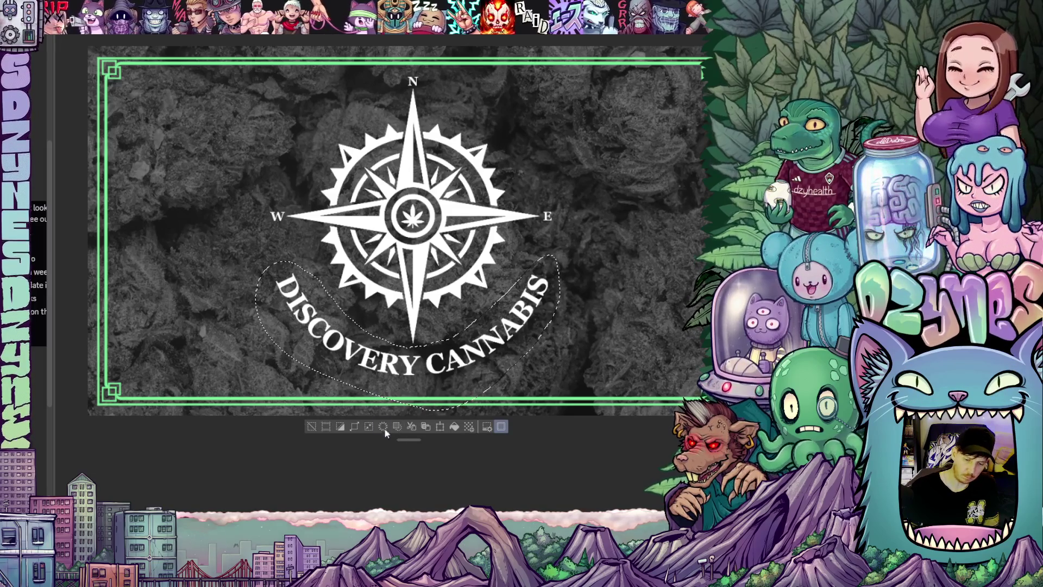
key(Delete)
key(ctrl+d)
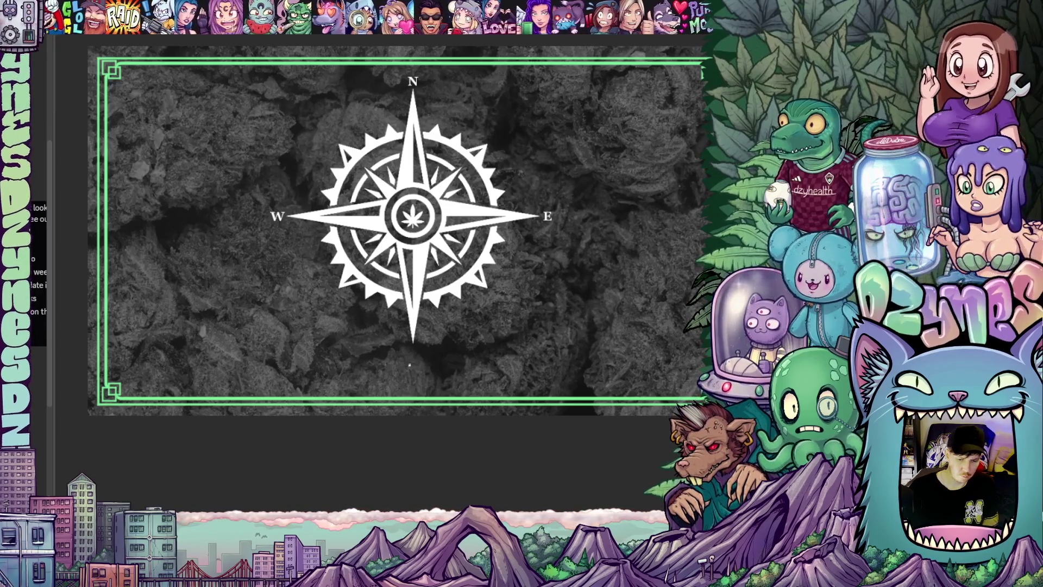
click(410, 365)
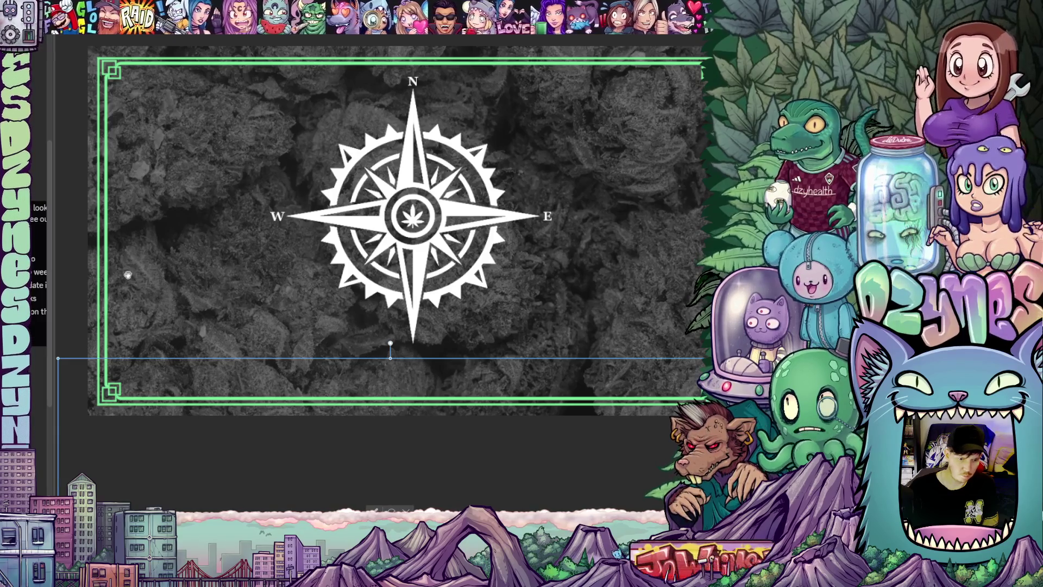
scroll(173, 278, down, 5)
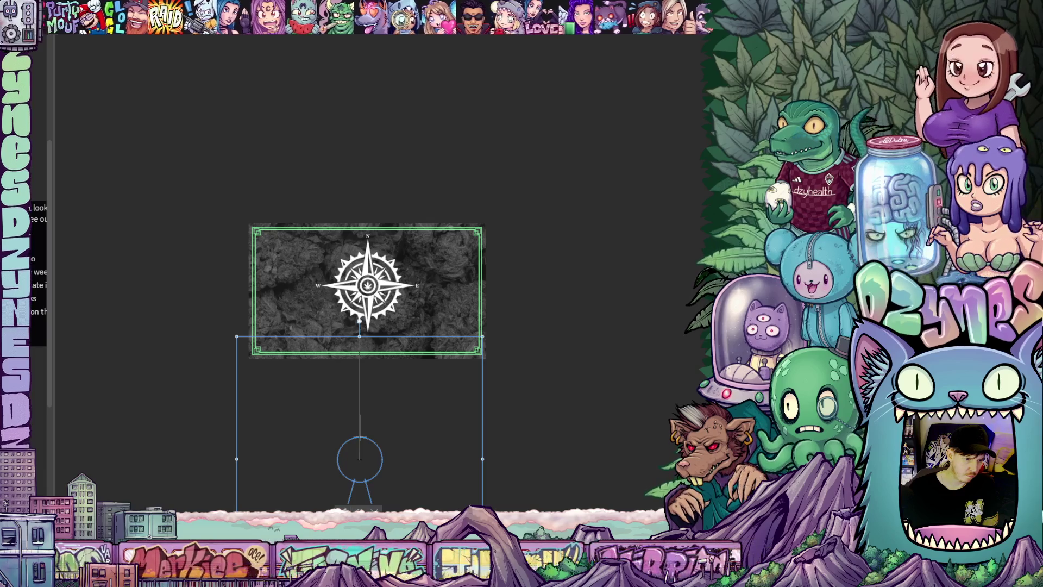
- Shorten the off-canvas text box, move the S onto the compass and shrink it to match N, E, W
click(200, 229)
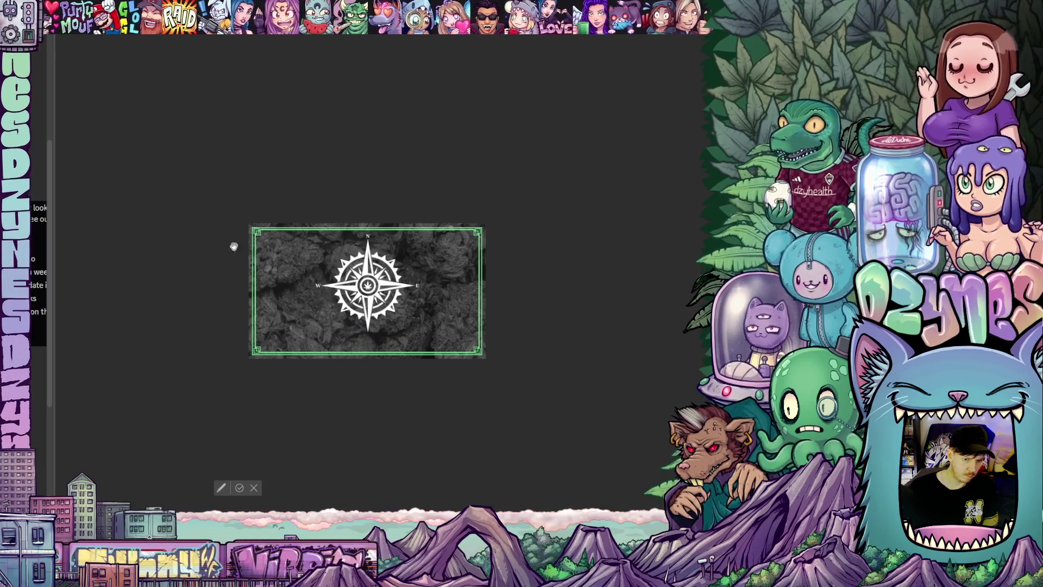
scroll(374, 356, up, 1)
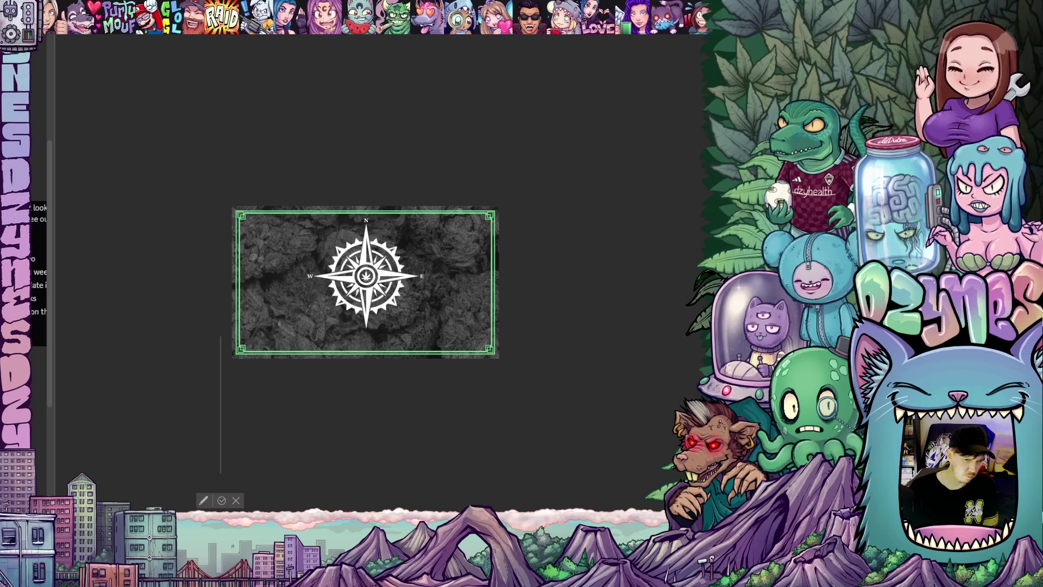
drag(220, 470, 220, 360)
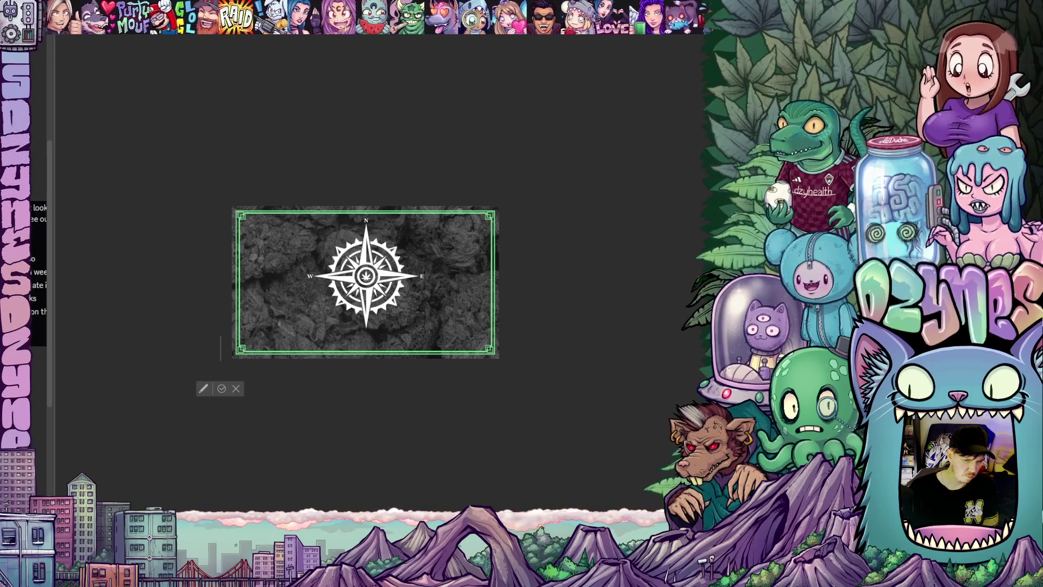
click(221, 342)
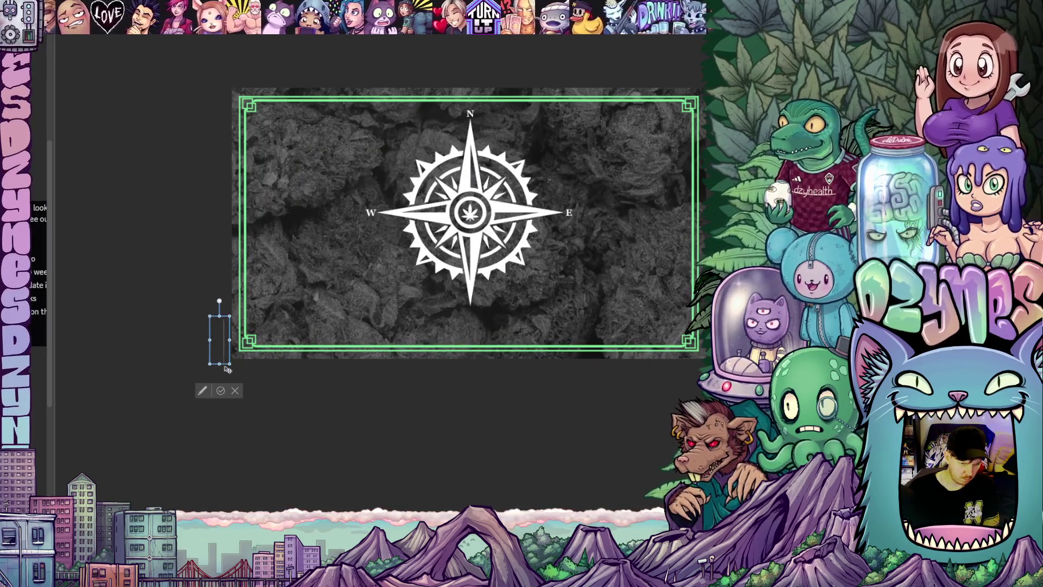
drag(227, 367, 339, 305)
text(S)
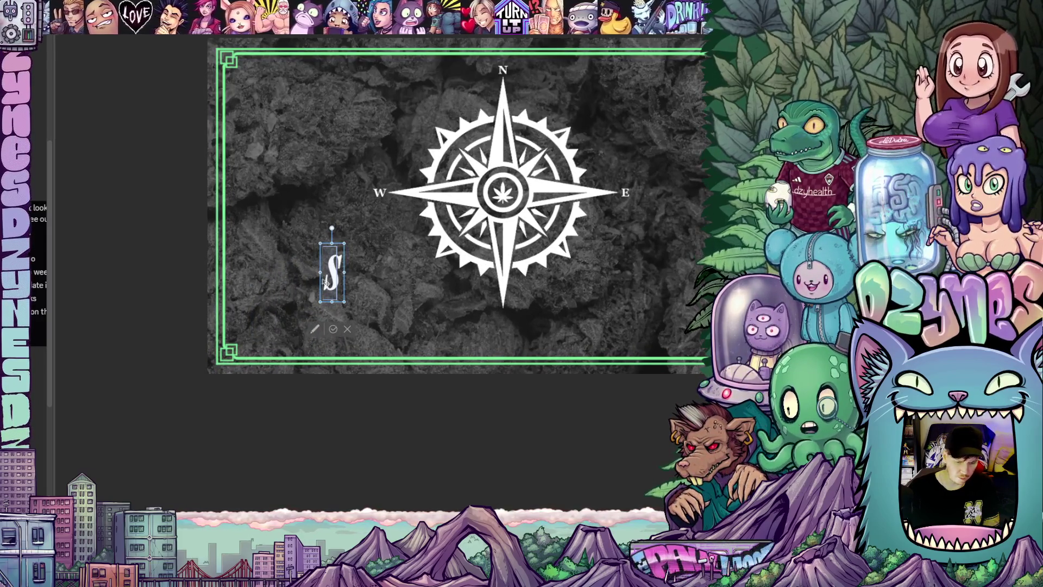
key(Delete)
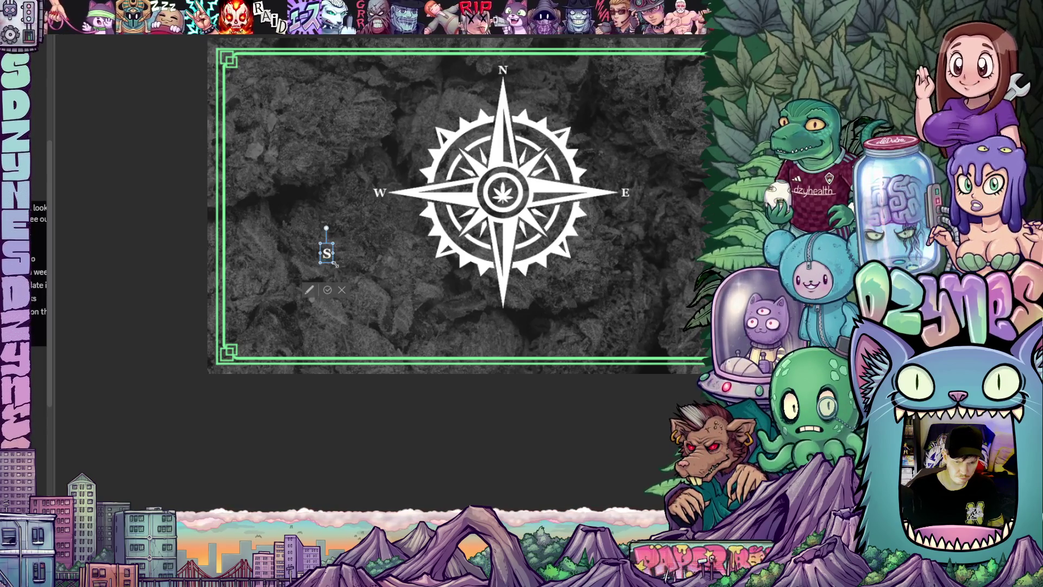
drag(337, 267, 336, 264)
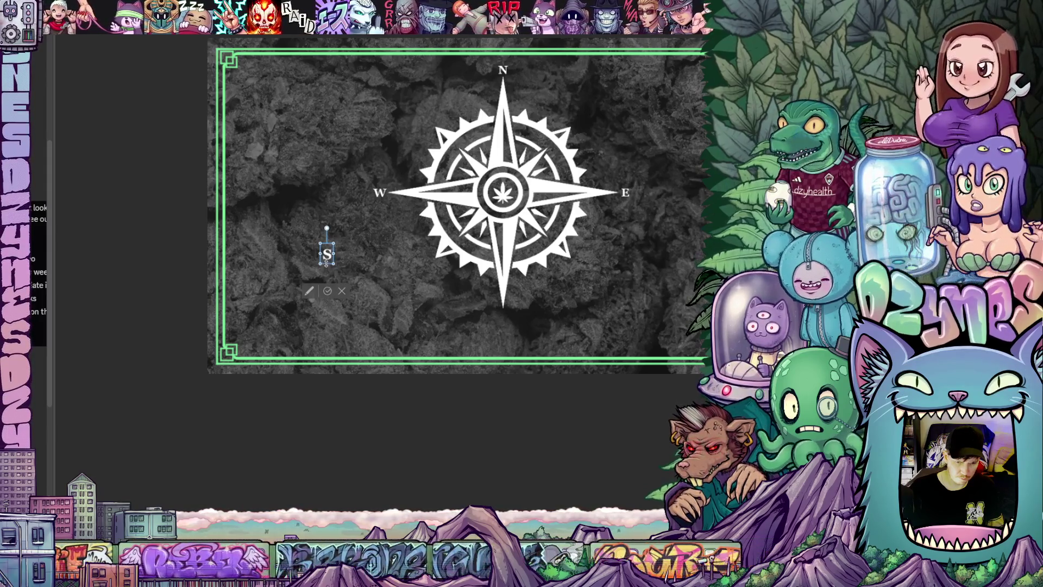
scroll(327, 263, up, 3)
mouse_move(333, 267)
mouse_down()
mouse_move(634, 395)
mouse_move(651, 385)
mouse_up()
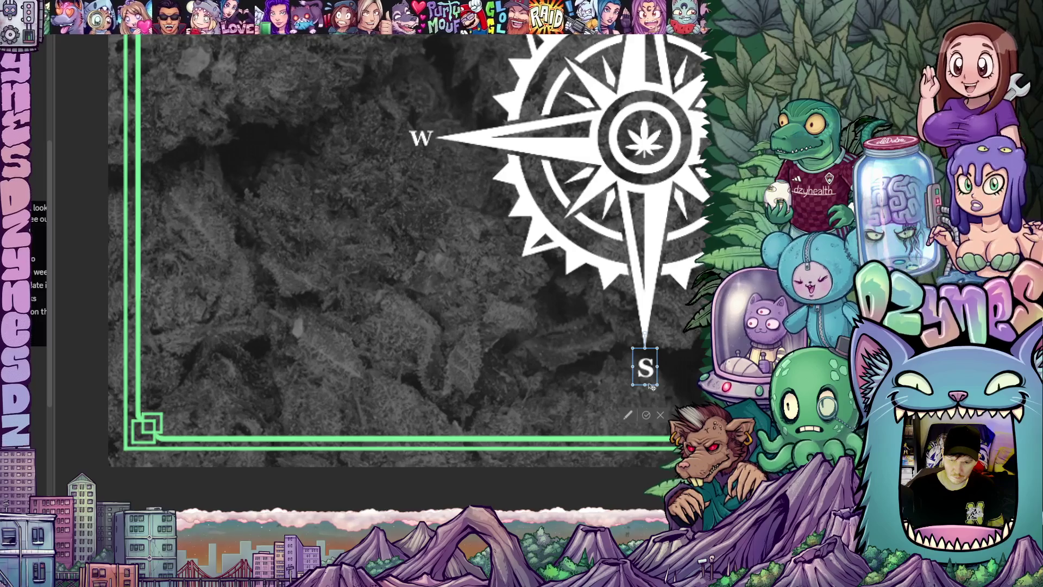
- Confirm the S text and try placing it beside the compass's east point
scroll(672, 355, down, 5)
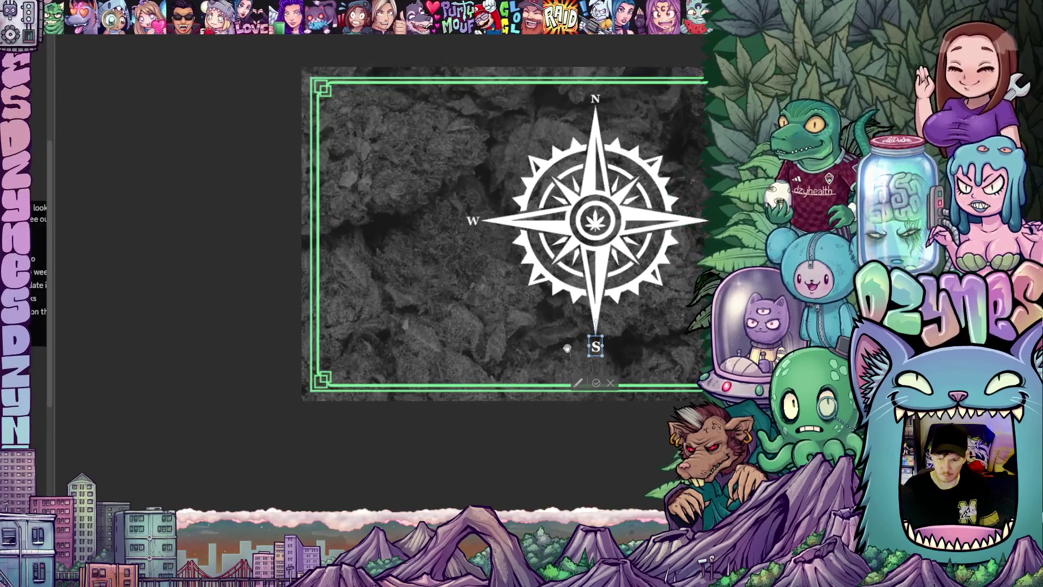
scroll(630, 383, up, 6)
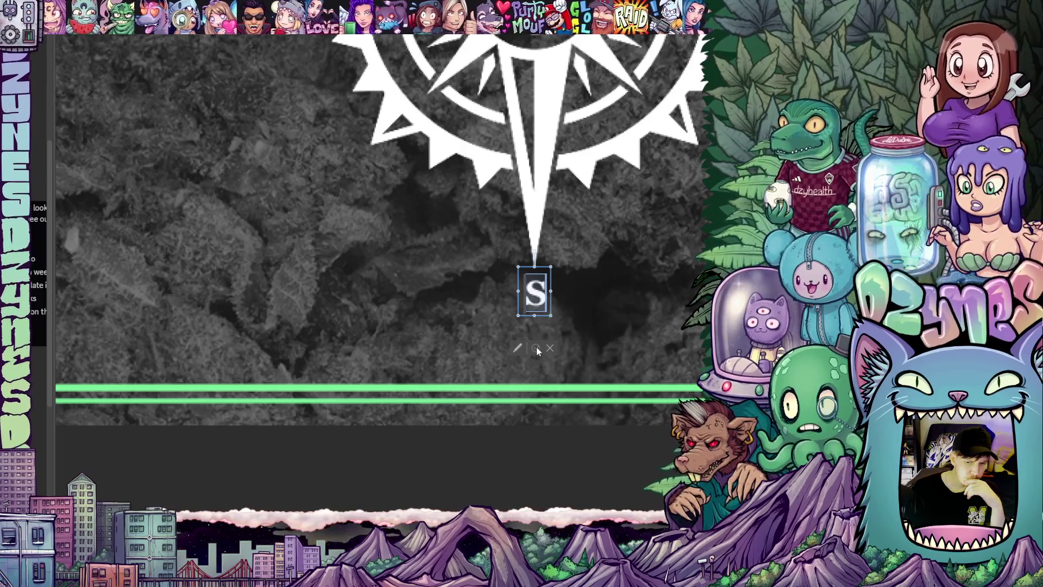
click(537, 348)
scroll(626, 371, down, 5)
drag(610, 384, 491, 426)
click(489, 347)
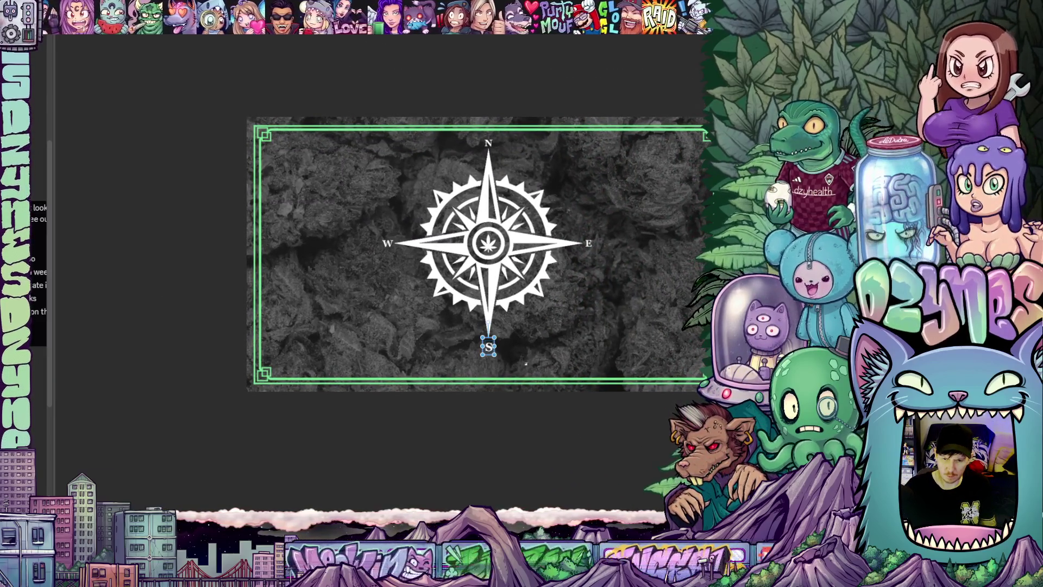
scroll(517, 350, up, 5)
drag(450, 359, 701, 82)
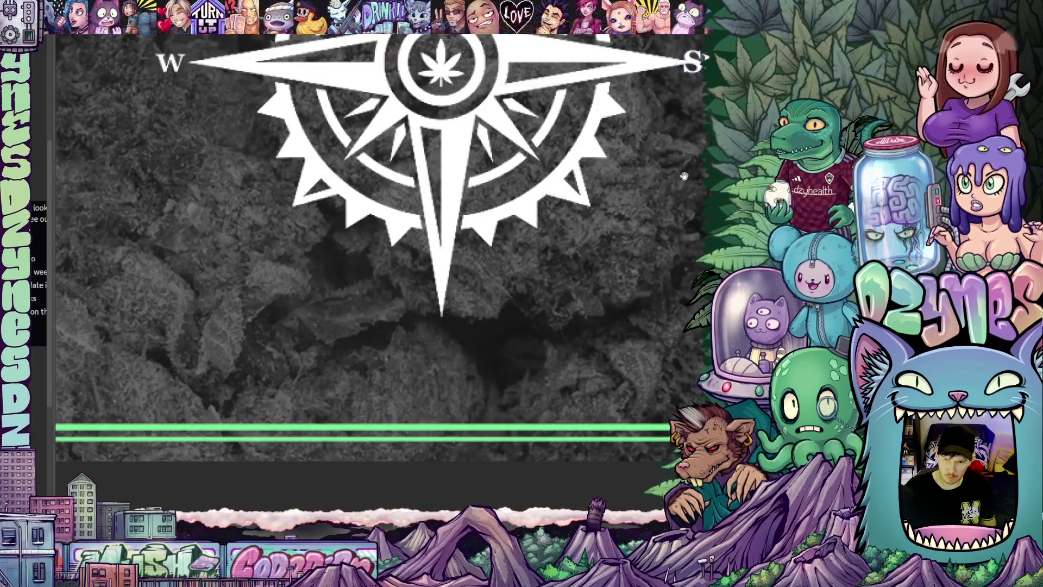
scroll(463, 228, down, 3)
mouse_move(452, 226)
mouse_down()
mouse_move(436, 228)
mouse_move(461, 231)
mouse_up()
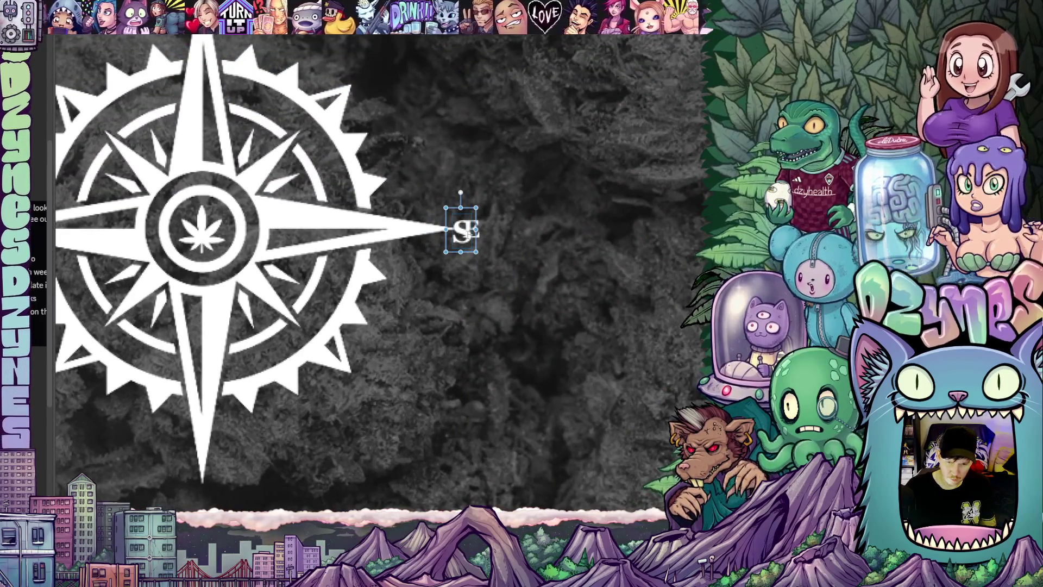
- Shrink the S slightly, return it below the south point, and fit the whole compass in view
click(461, 230)
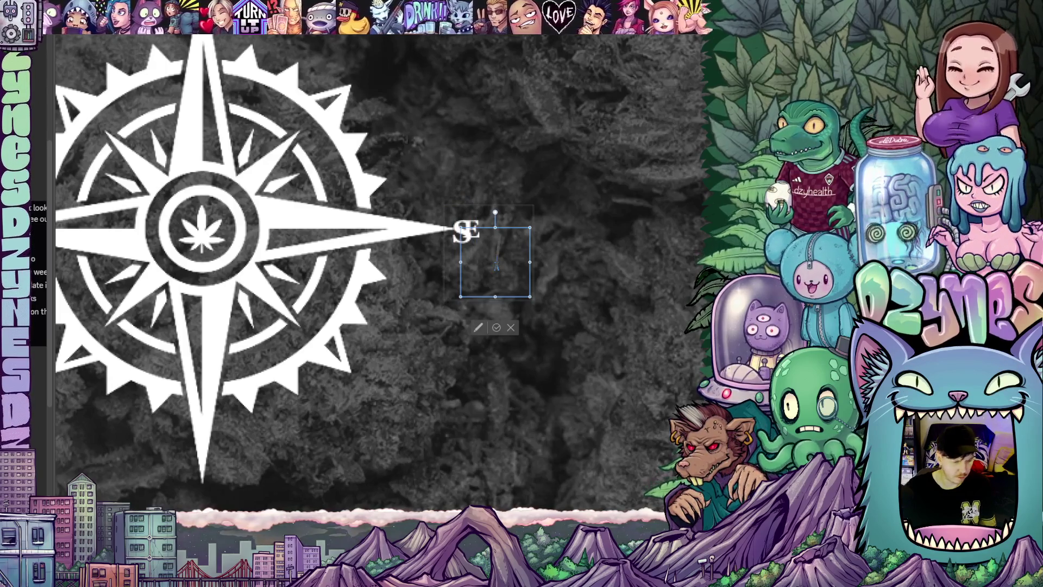
click(512, 328)
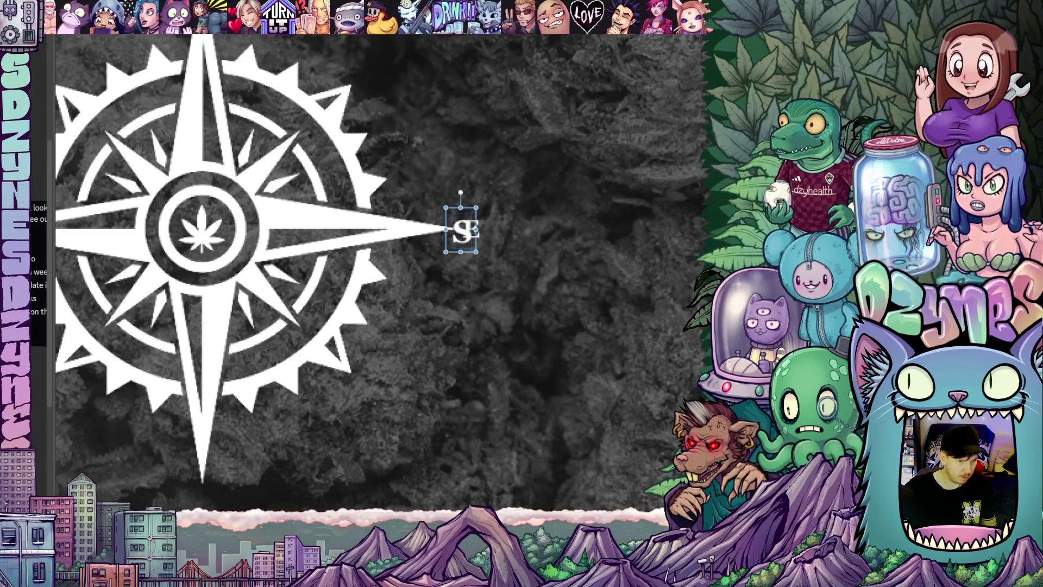
drag(477, 251, 474, 247)
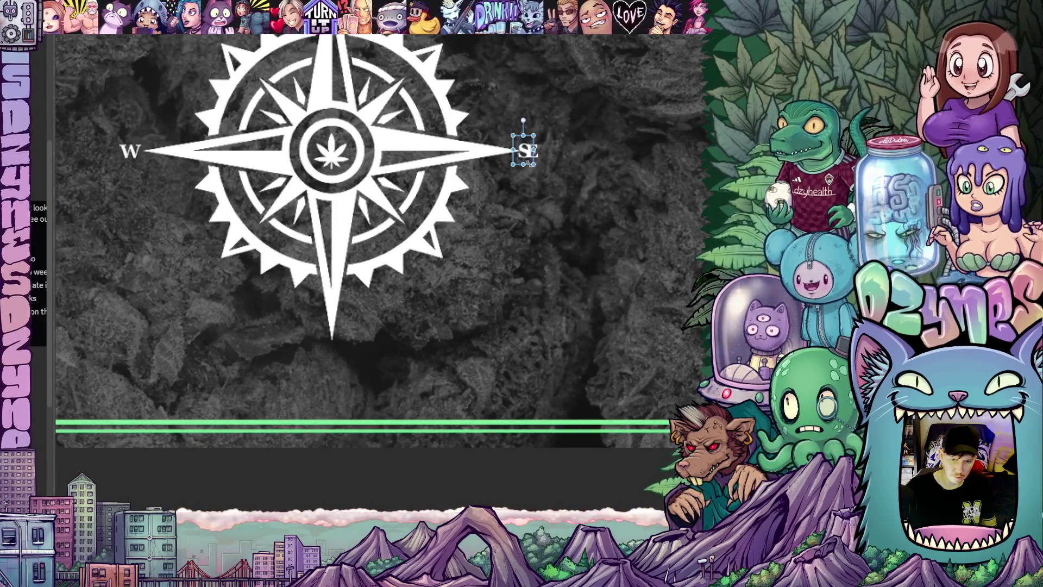
mouse_move(530, 167)
mouse_down()
mouse_move(384, 341)
mouse_move(331, 378)
mouse_move(340, 374)
mouse_up()
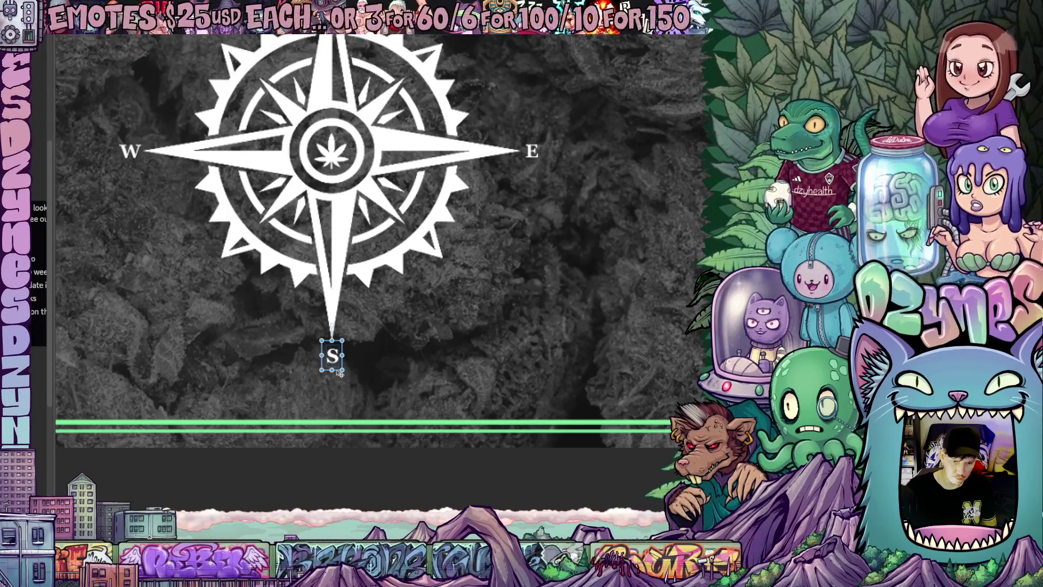
key(ctrl+0)
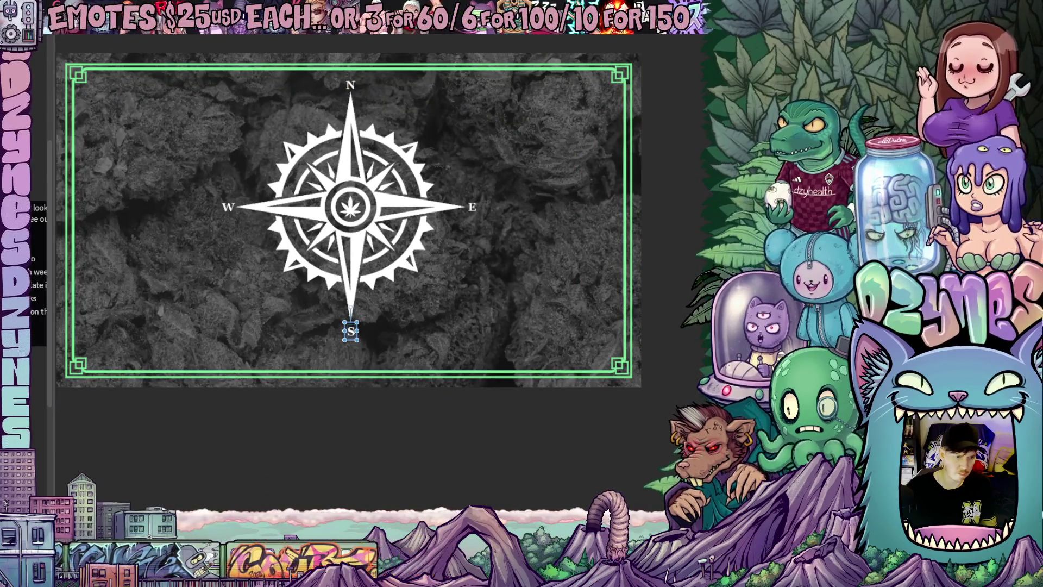
scroll(436, 346, down, 1)
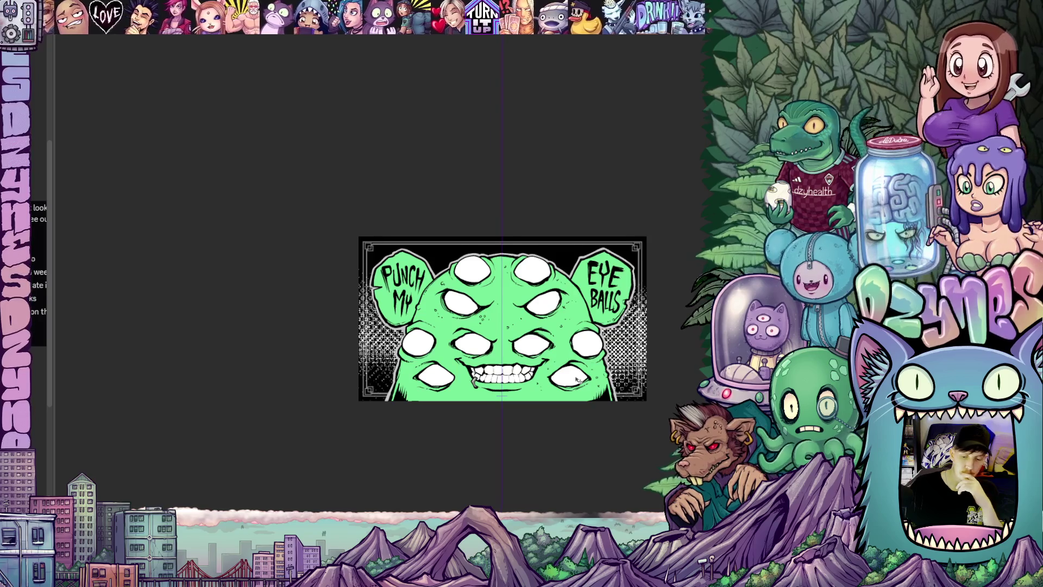
- Hide the pupils layer so every monster eye becomes a blank white oval
scroll(576, 378, up, 2)
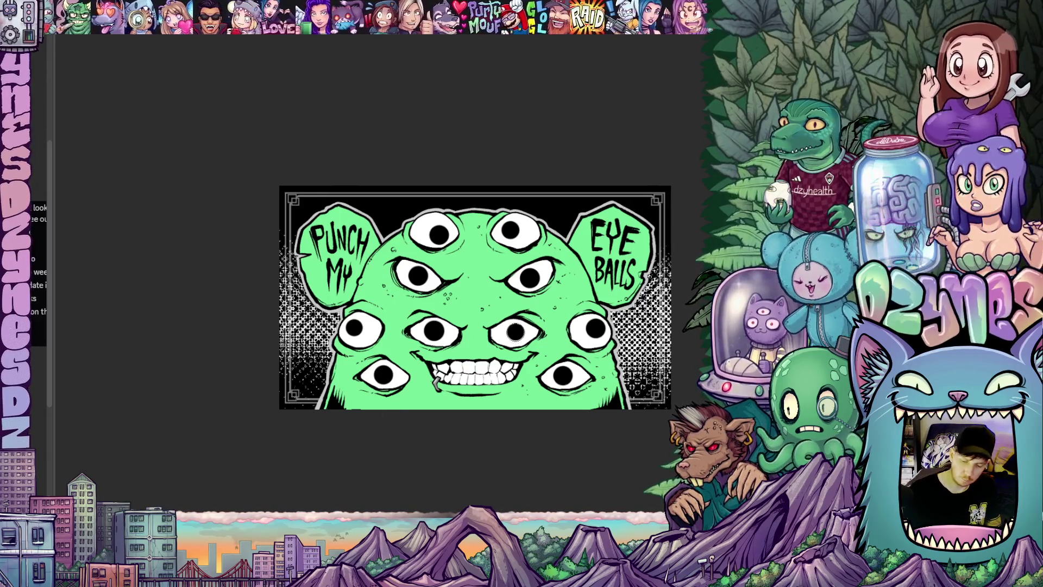
scroll(579, 415, down, 5)
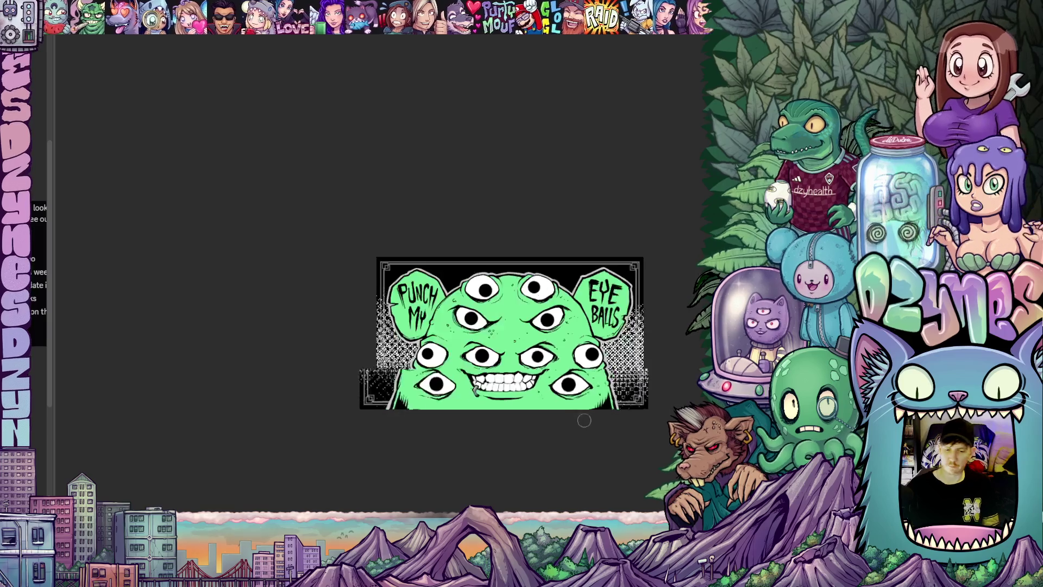
scroll(593, 451, up, 2)
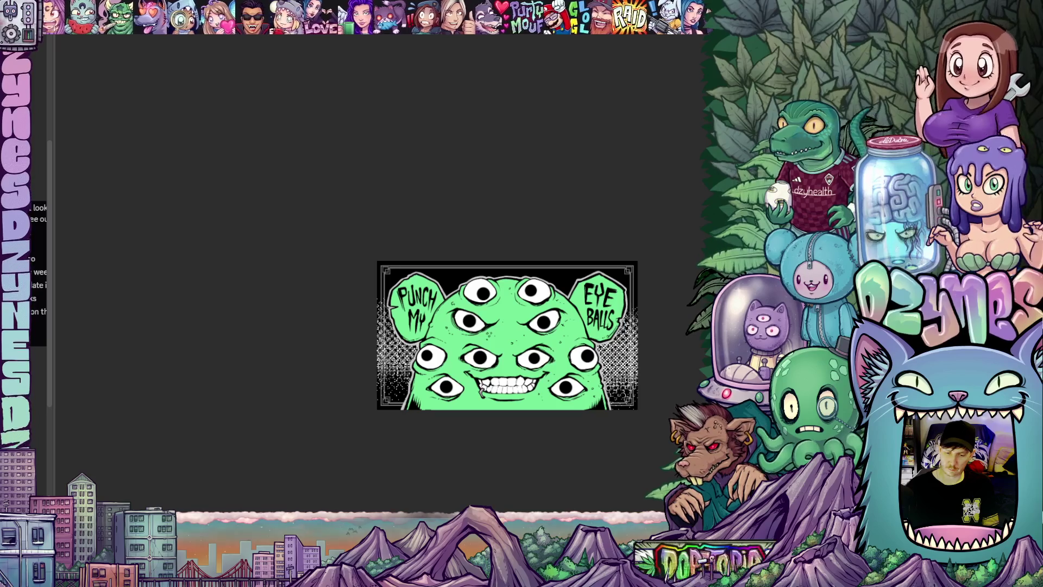
key(ctrl+comma)
scroll(588, 453, up, 2)
drag(587, 453, 589, 442)
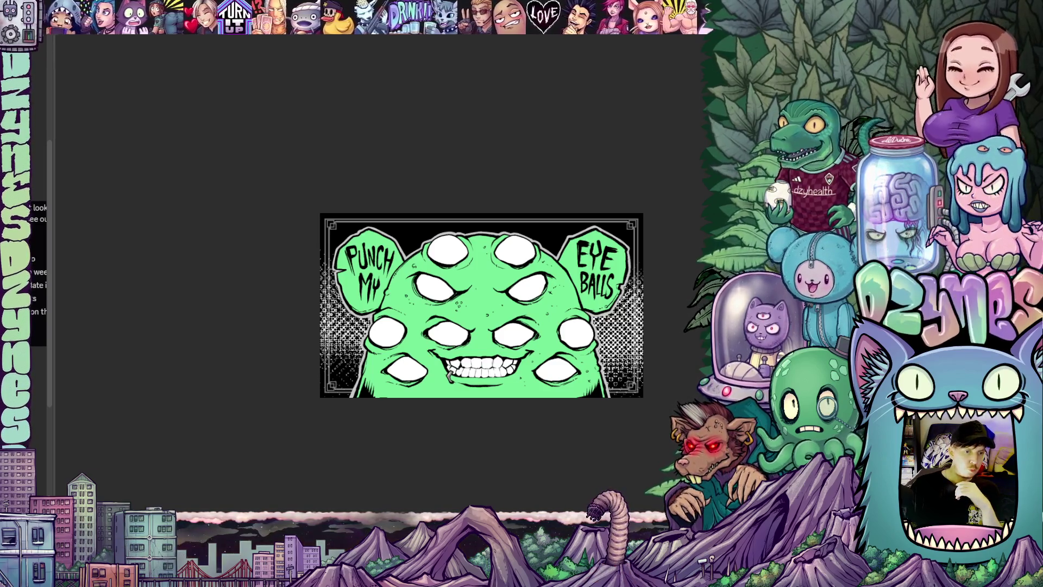
- Pan and zoom over the banner to check the flat green and white colours without line art
scroll(620, 145, up, 1)
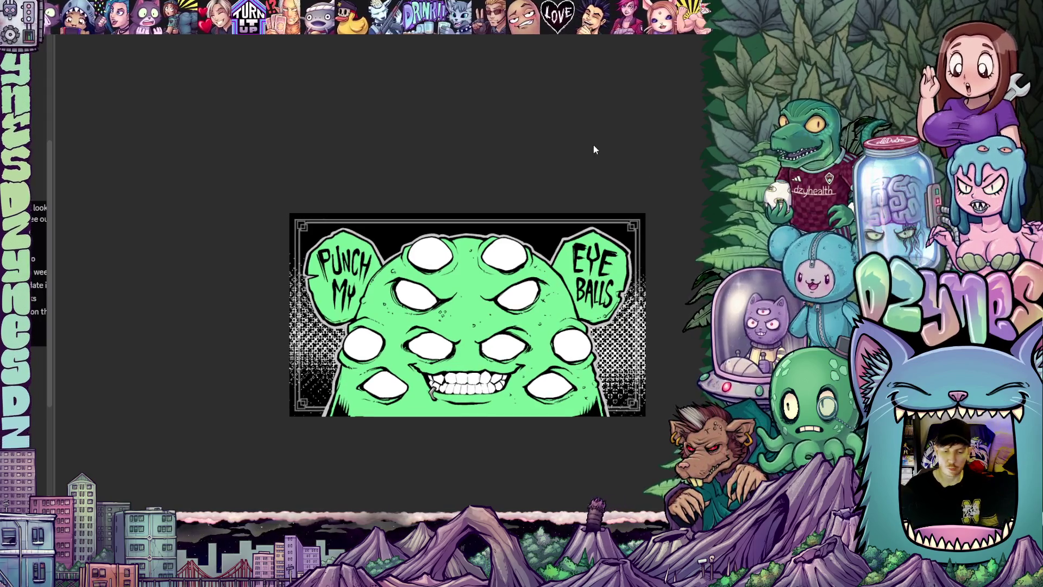
mouse_move(603, 158)
mouse_down()
mouse_move(540, 75)
mouse_move(550, 72)
mouse_up()
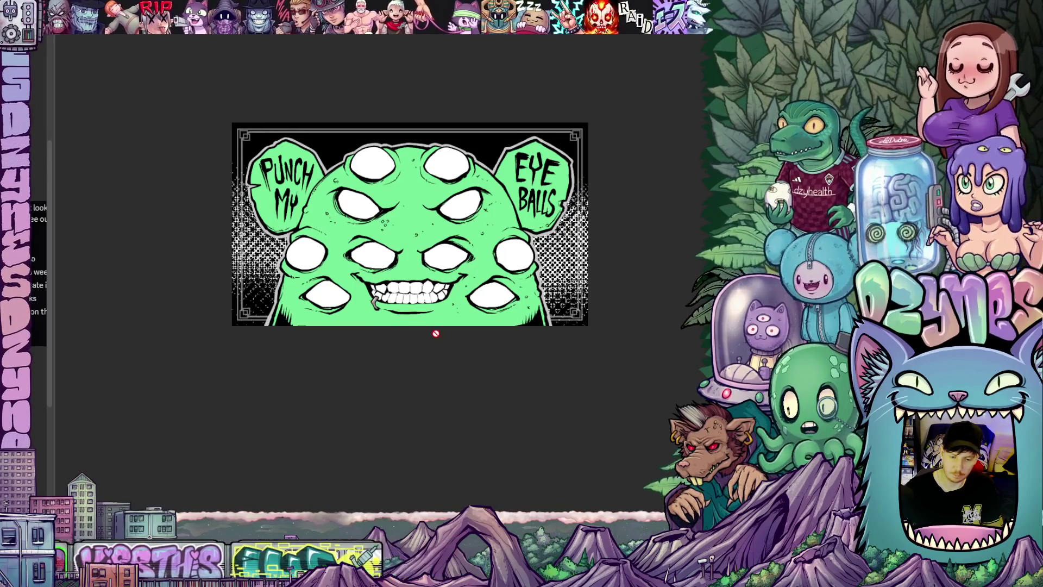
scroll(421, 329, up, 3)
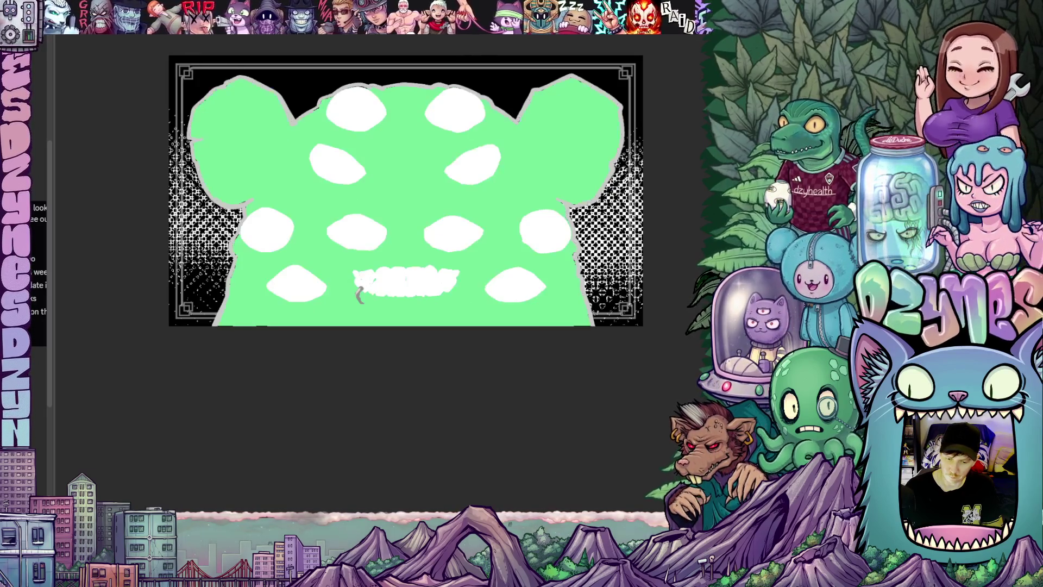
scroll(515, 352, up, 2)
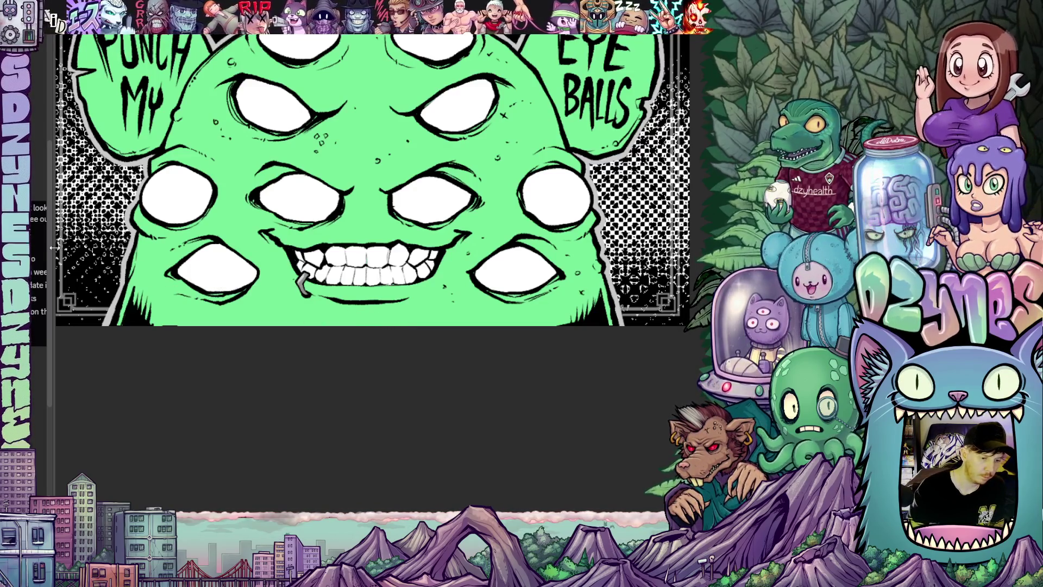
- Paint small dark touch-up strokes just below the monster's mouth
drag(426, 385, 460, 379)
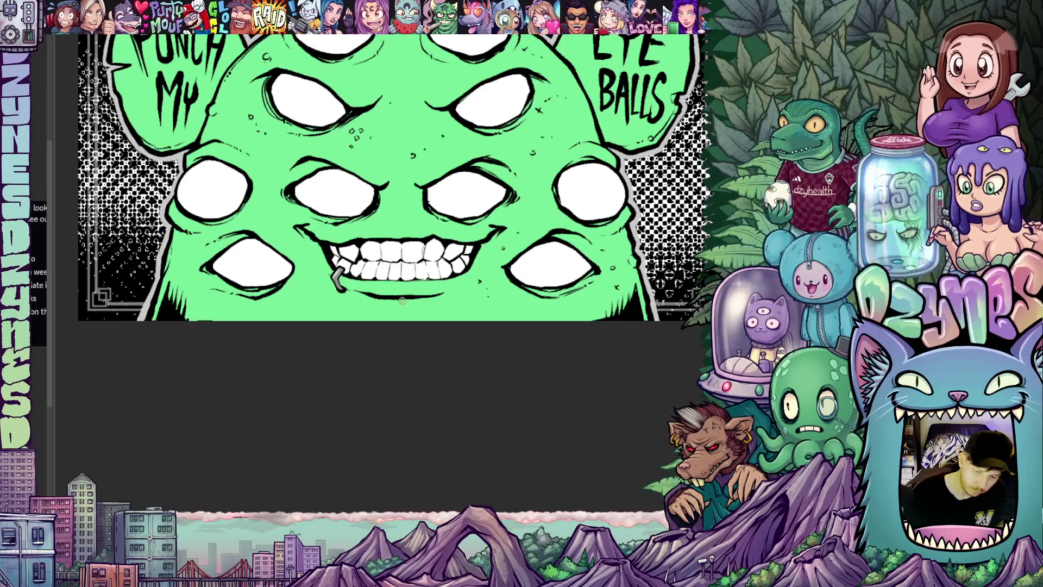
drag(401, 298, 404, 309)
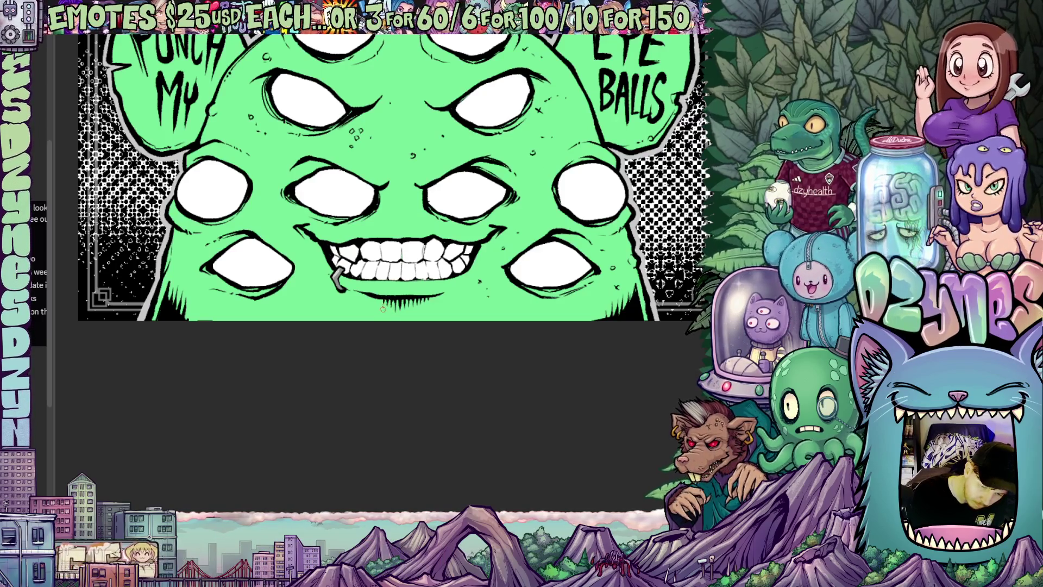
drag(463, 351, 472, 419)
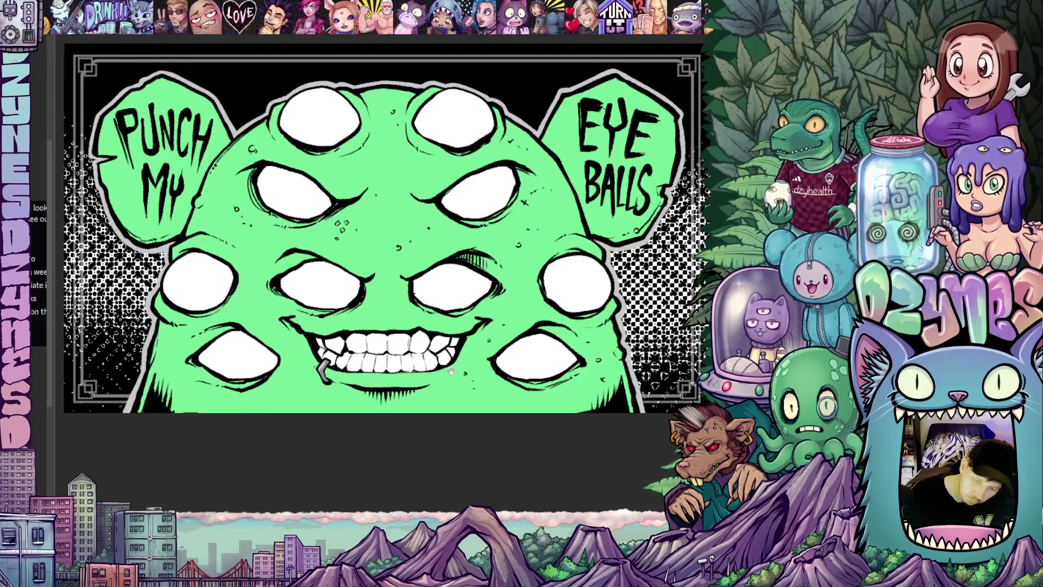
- Pan across the banner to review the PUNCH MY and EYE BALLS bubbles
scroll(449, 375, left, 4)
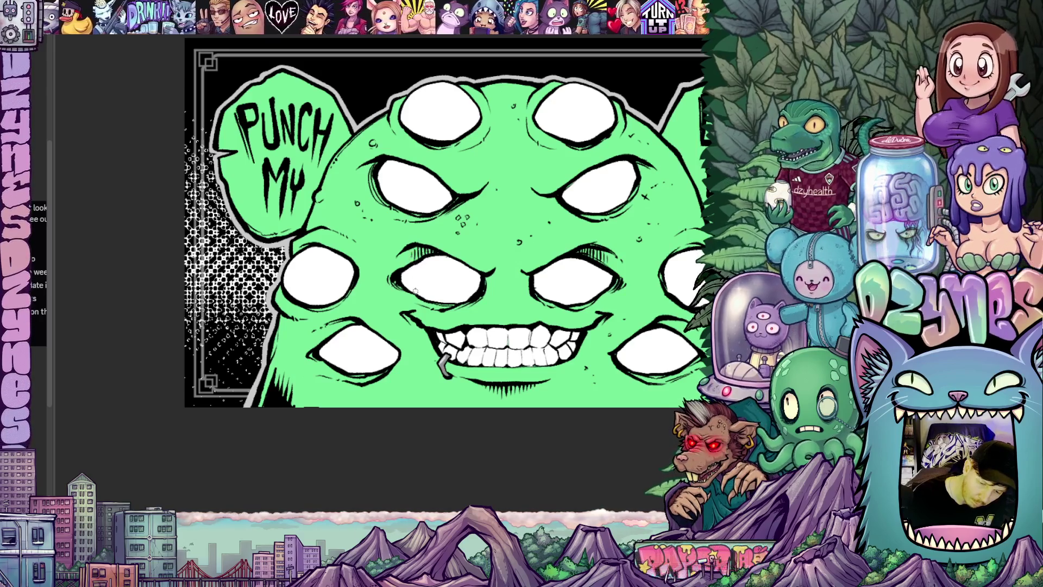
mouse_move(606, 399)
mouse_down()
mouse_move(568, 343)
mouse_move(479, 348)
mouse_move(429, 374)
mouse_up()
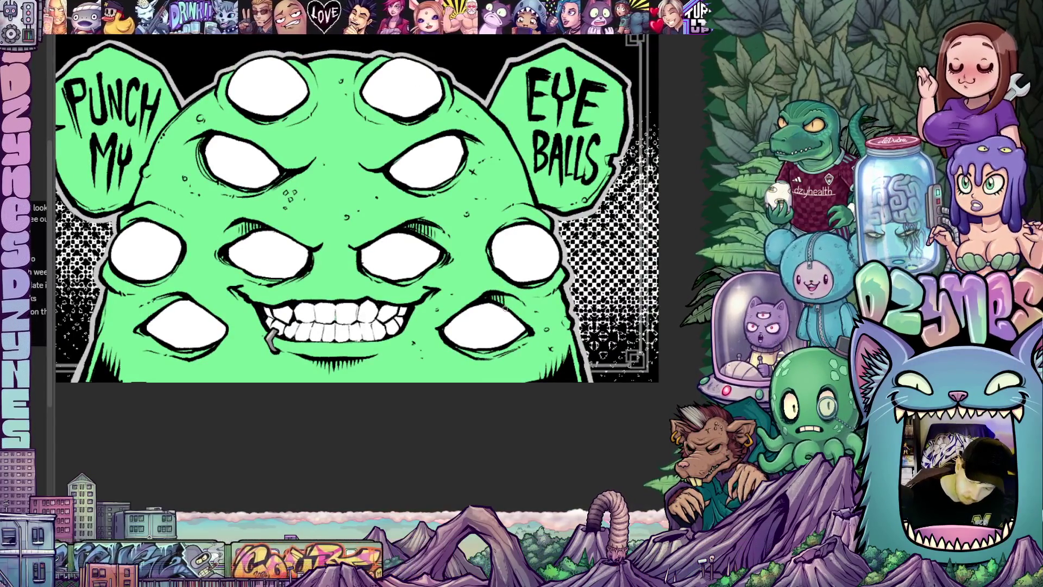
drag(512, 312, 673, 294)
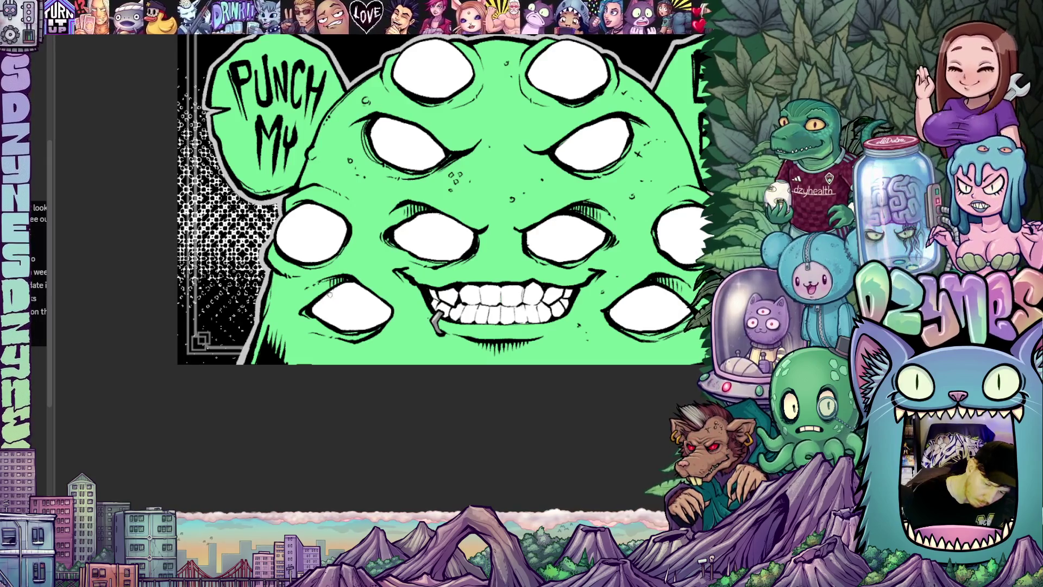
mouse_move(543, 380)
mouse_down()
mouse_move(575, 357)
mouse_move(444, 391)
mouse_up()
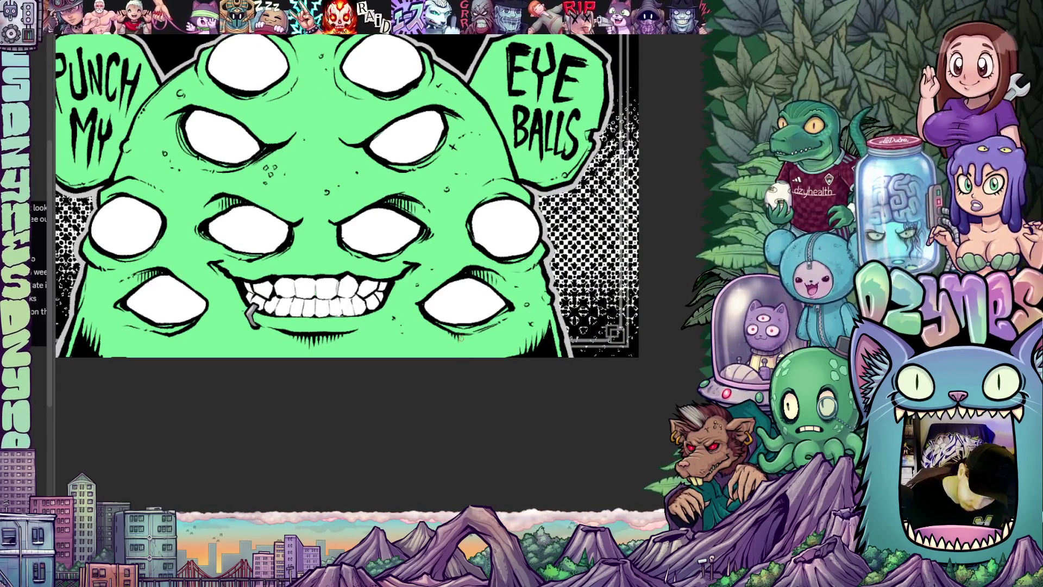
drag(445, 392, 589, 357)
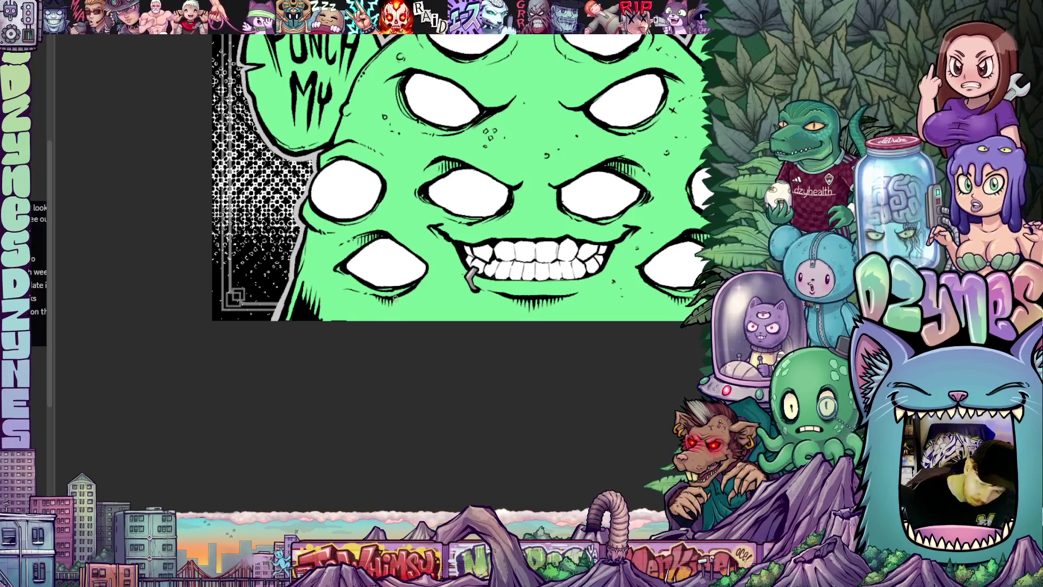
mouse_move(402, 297)
mouse_down()
mouse_move(531, 412)
mouse_move(440, 388)
mouse_up()
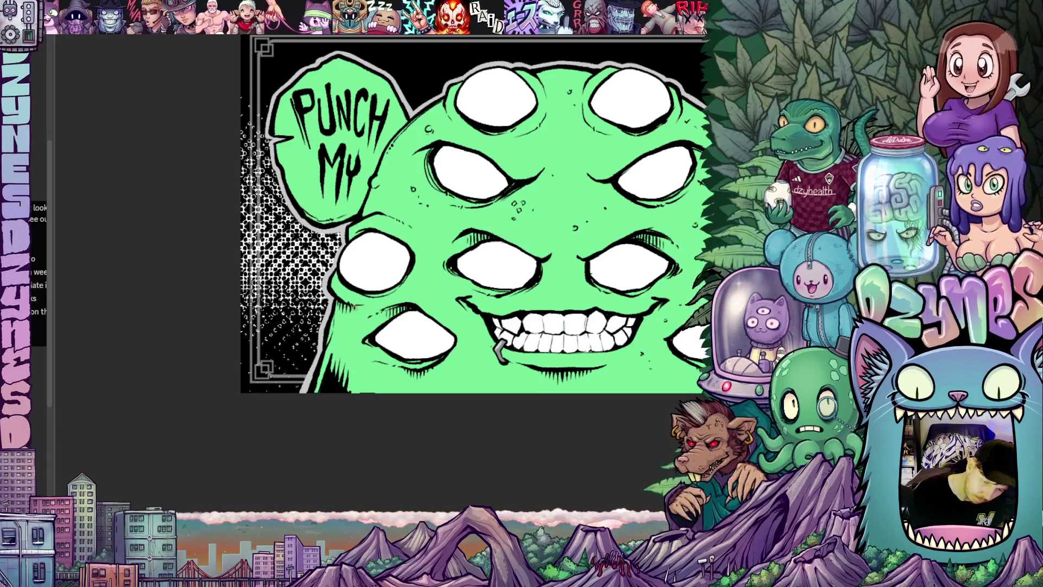
drag(601, 365, 476, 374)
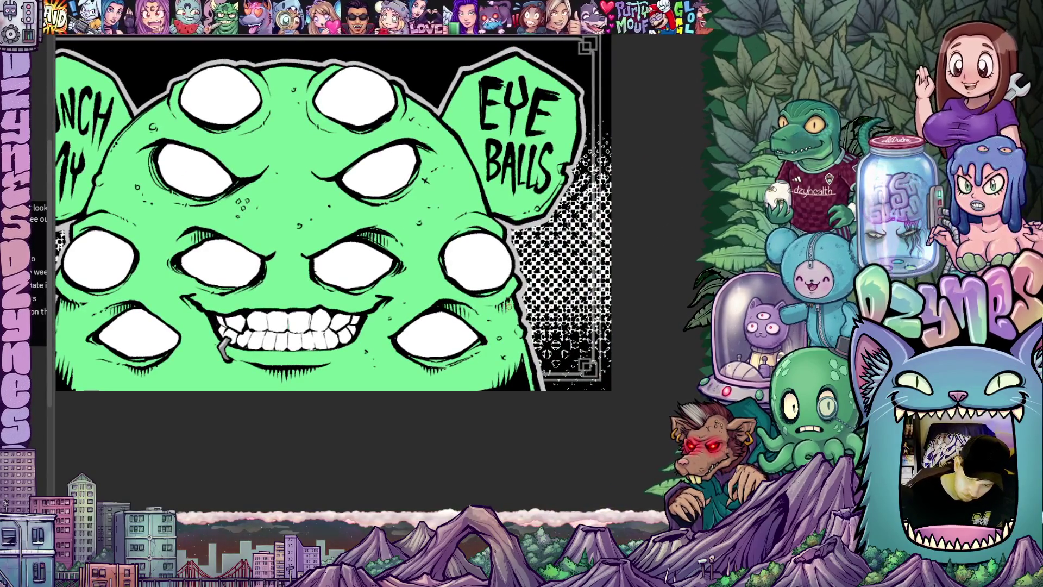
- Zoom and pan to inspect both sides of the monster's head up close
scroll(441, 420, down, 5)
scroll(441, 420, up, 5)
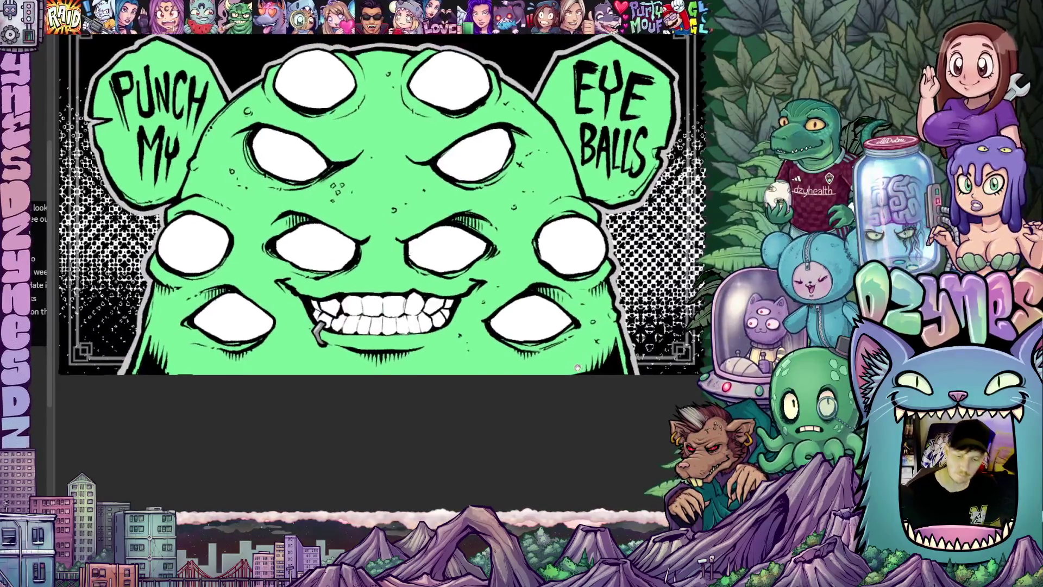
scroll(441, 420, down, 5)
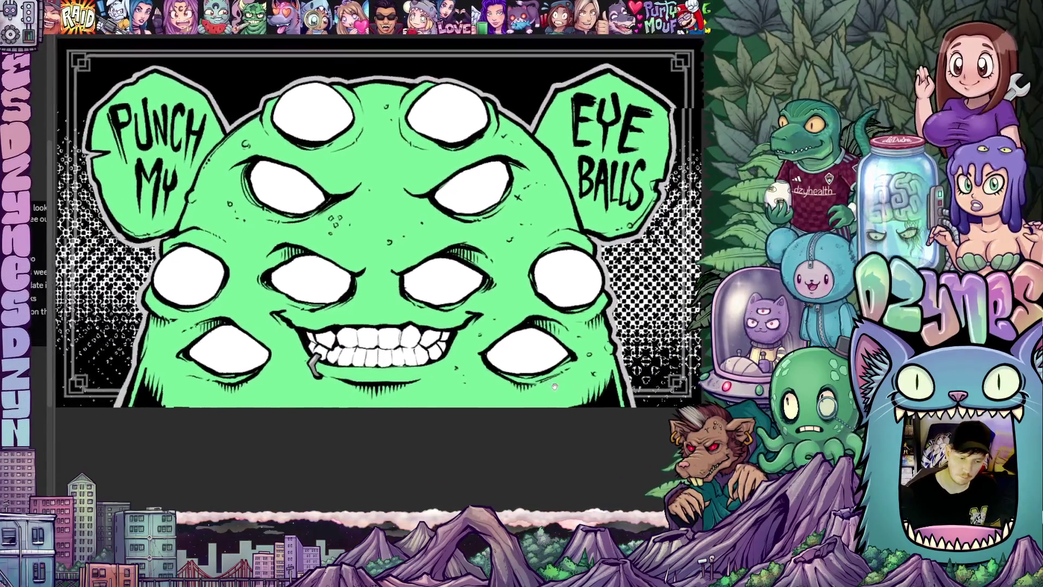
scroll(407, 380, up, 5)
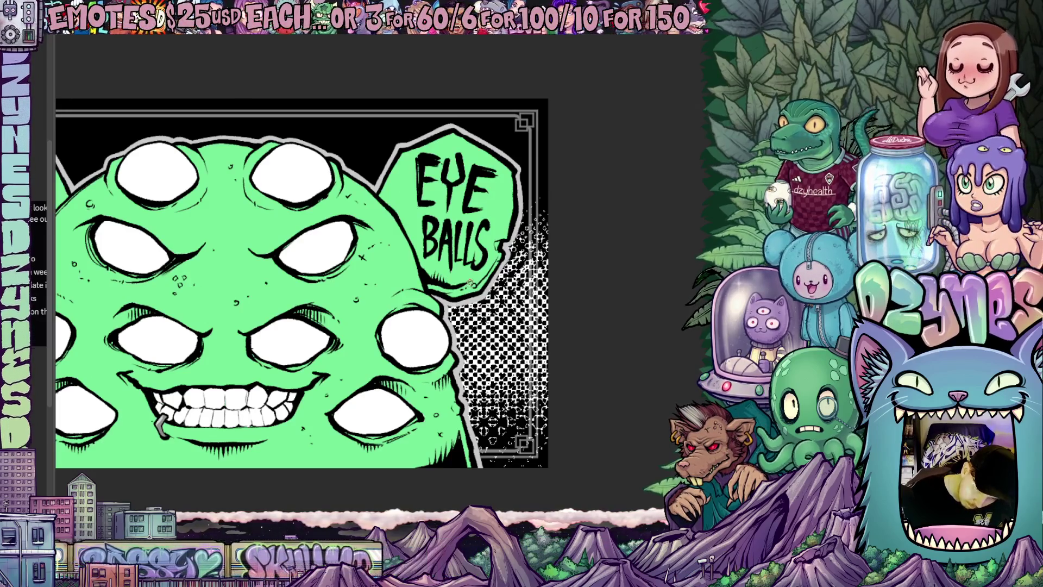
scroll(478, 276, down, 3)
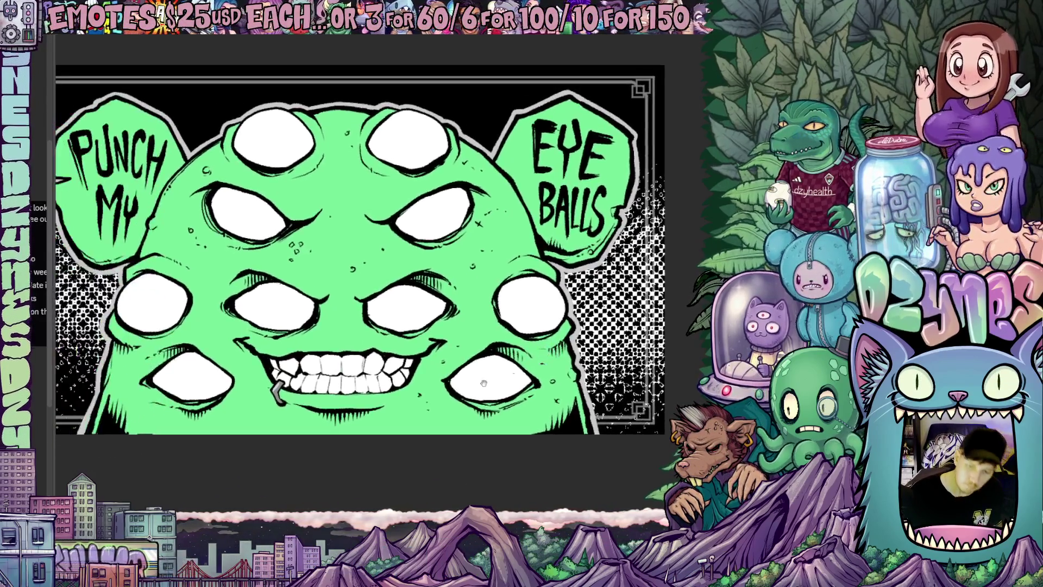
scroll(523, 375, up, 3)
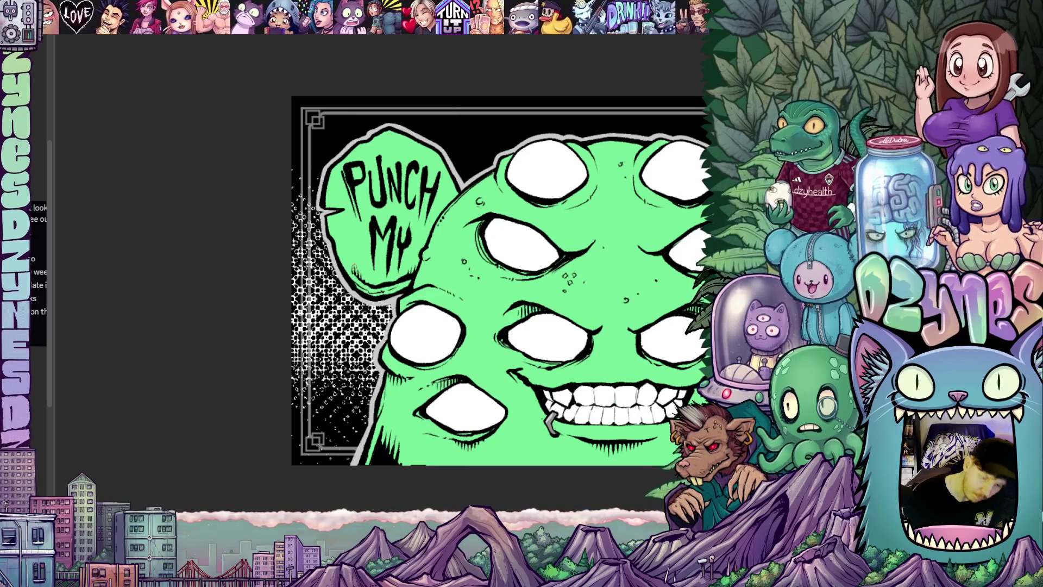
mouse_move(352, 217)
mouse_down()
mouse_move(375, 227)
mouse_move(363, 219)
mouse_move(376, 273)
mouse_move(398, 262)
mouse_move(403, 224)
mouse_up()
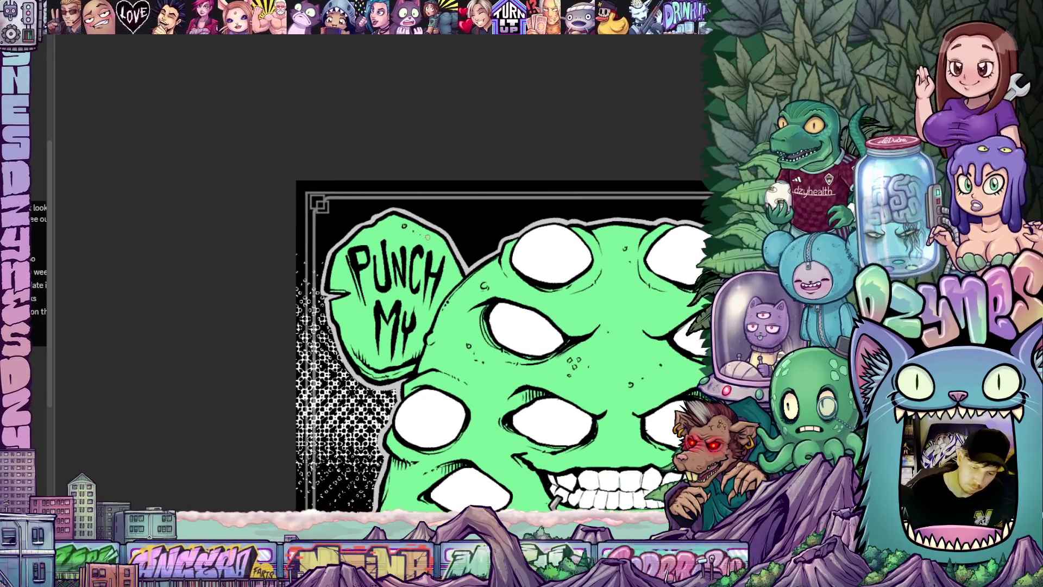
mouse_move(447, 342)
mouse_down()
mouse_move(431, 295)
mouse_move(408, 289)
mouse_up()
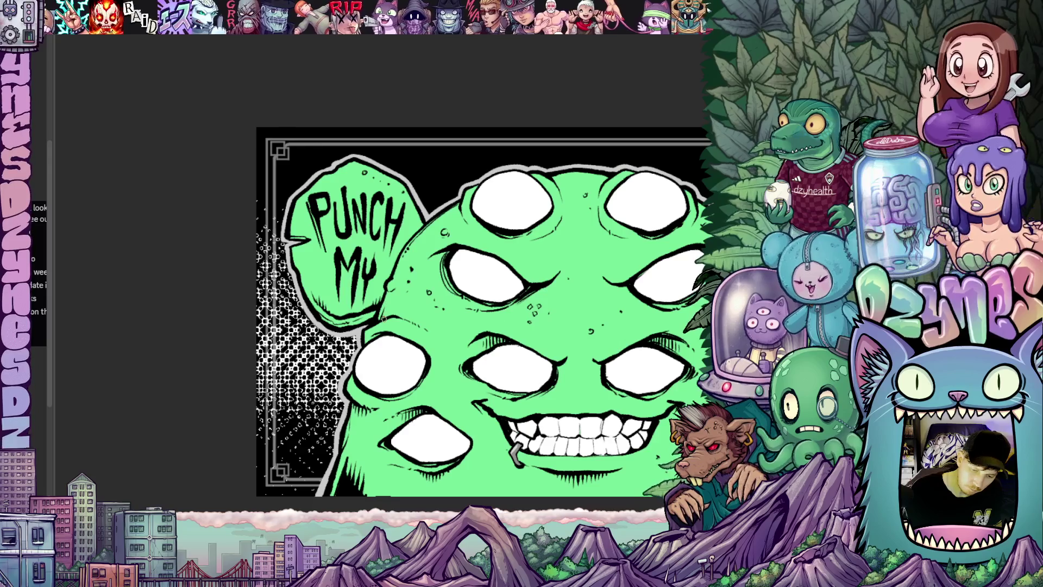
drag(525, 357, 425, 283)
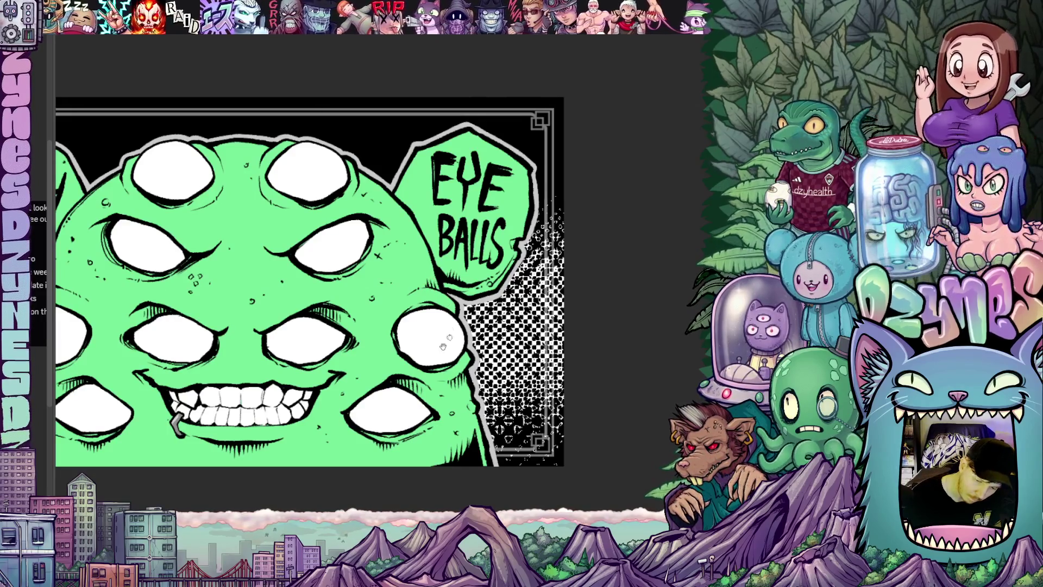
key(ctrl+0)
drag(559, 359, 537, 305)
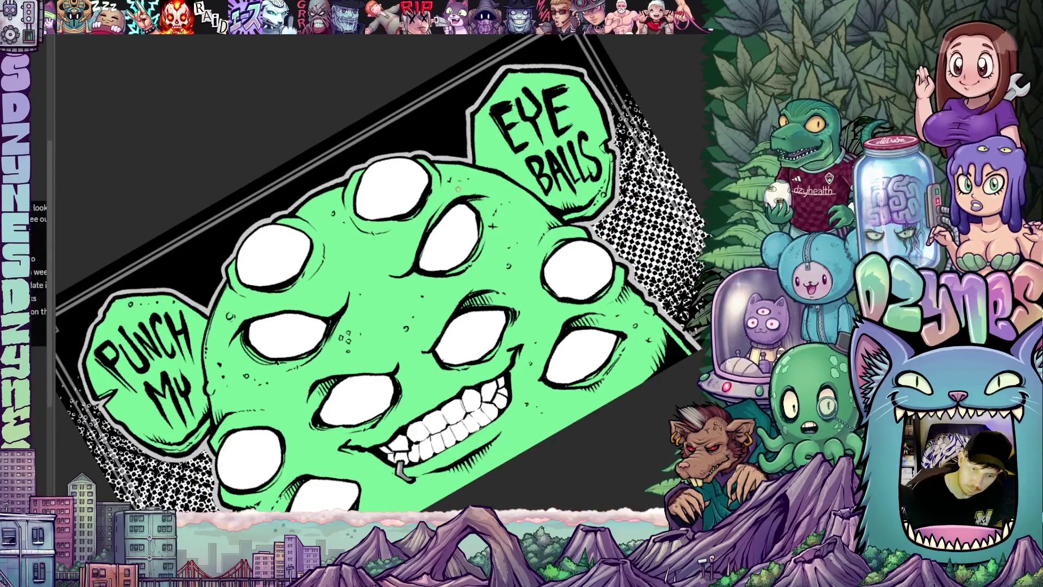
drag(536, 255, 448, 202)
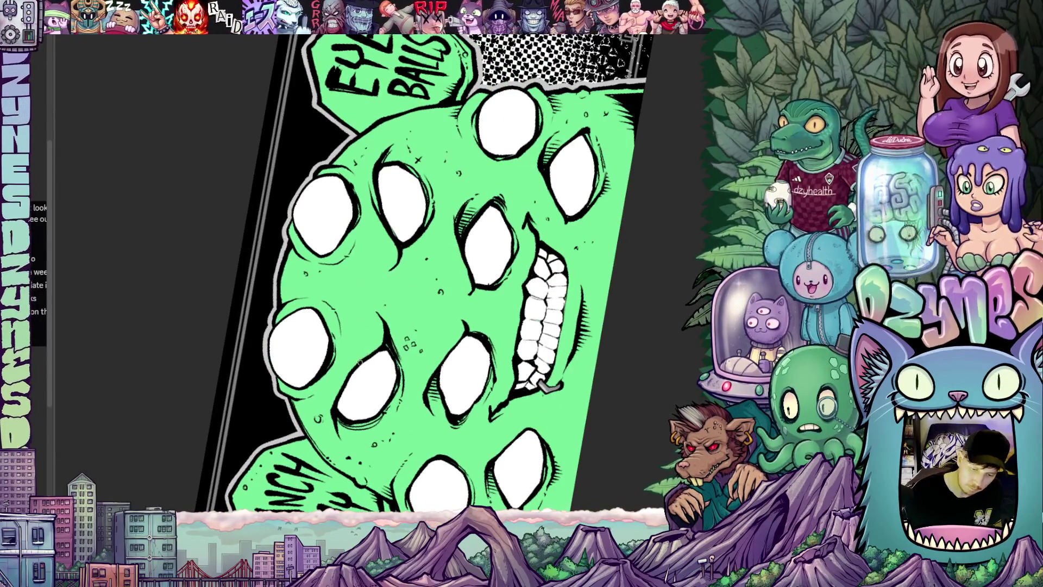
mouse_move(339, 417)
mouse_down()
mouse_move(440, 387)
mouse_move(508, 307)
mouse_move(483, 291)
mouse_up()
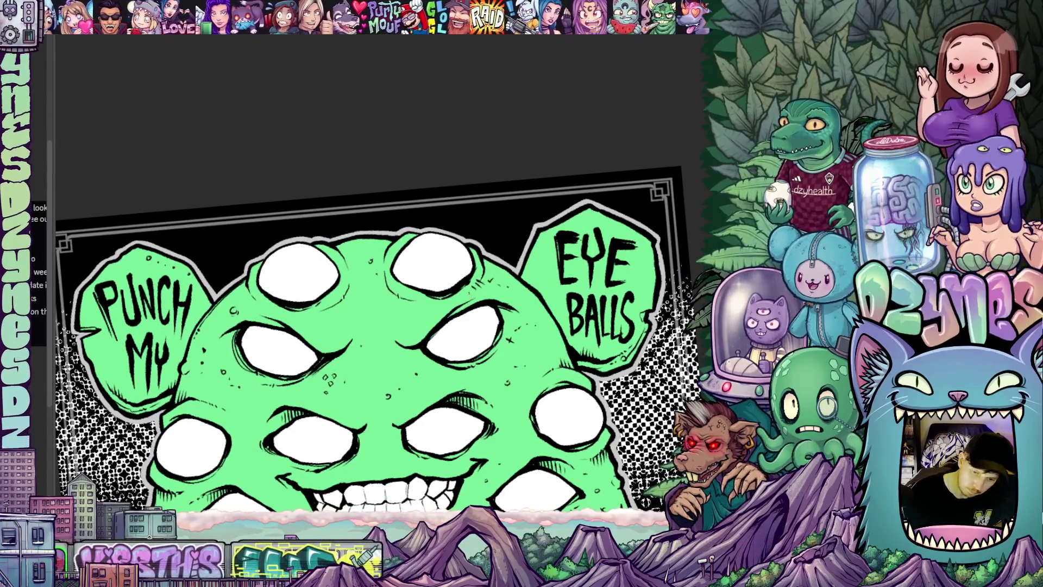
scroll(377, 278, left, 5)
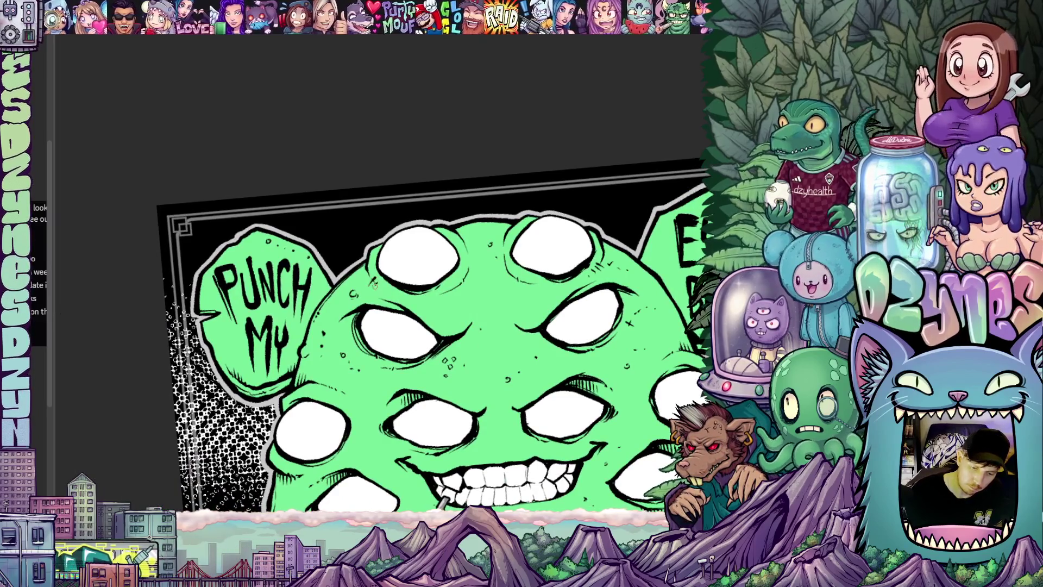
drag(506, 354, 507, 331)
scroll(507, 331, down, 5)
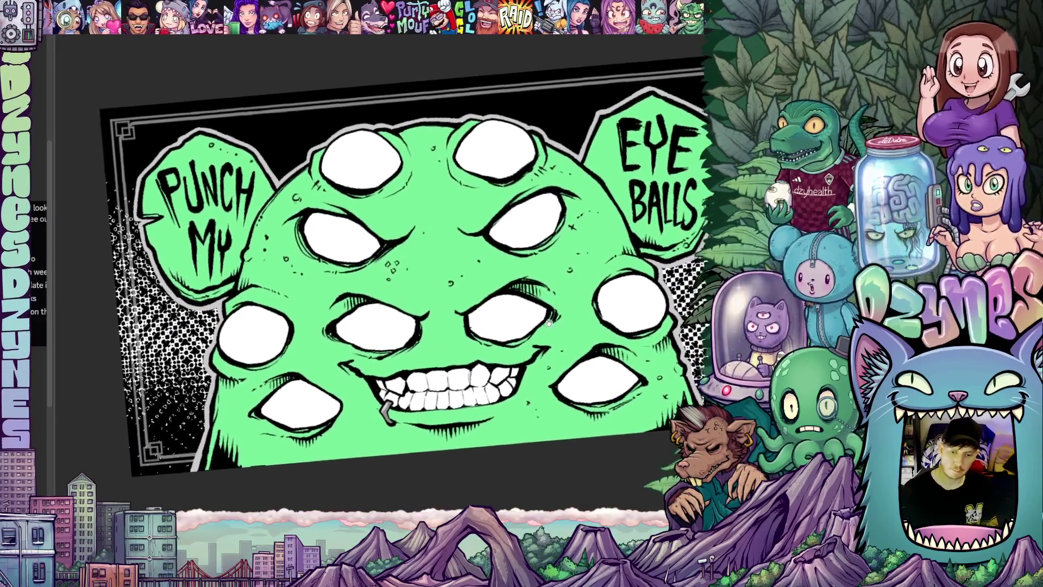
scroll(563, 315, up, 1)
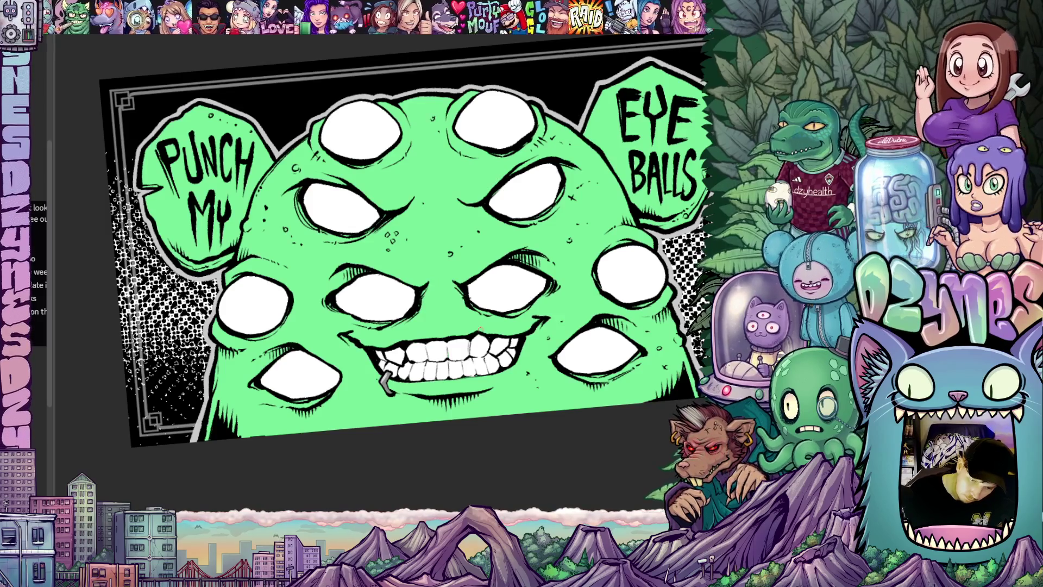
scroll(477, 323, down, 5)
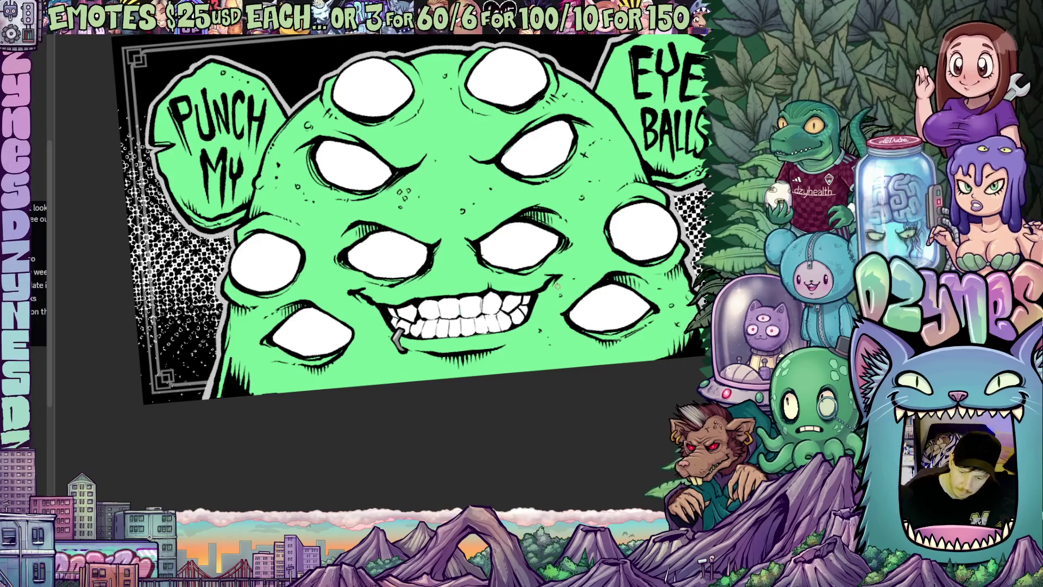
scroll(555, 280, up, 2)
mouse_move(550, 352)
mouse_down()
mouse_move(517, 370)
mouse_move(530, 401)
mouse_up()
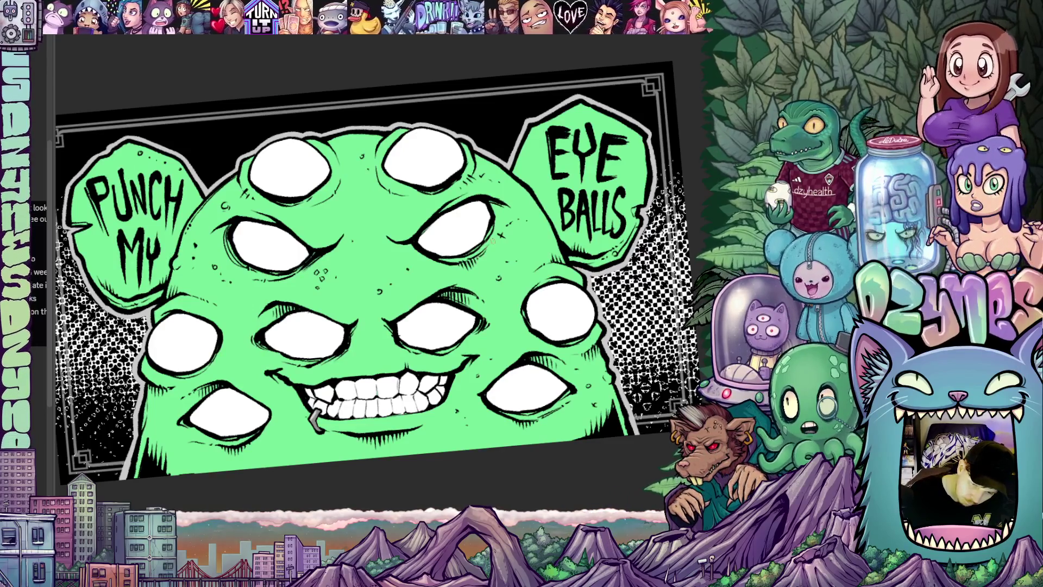
drag(418, 358, 550, 274)
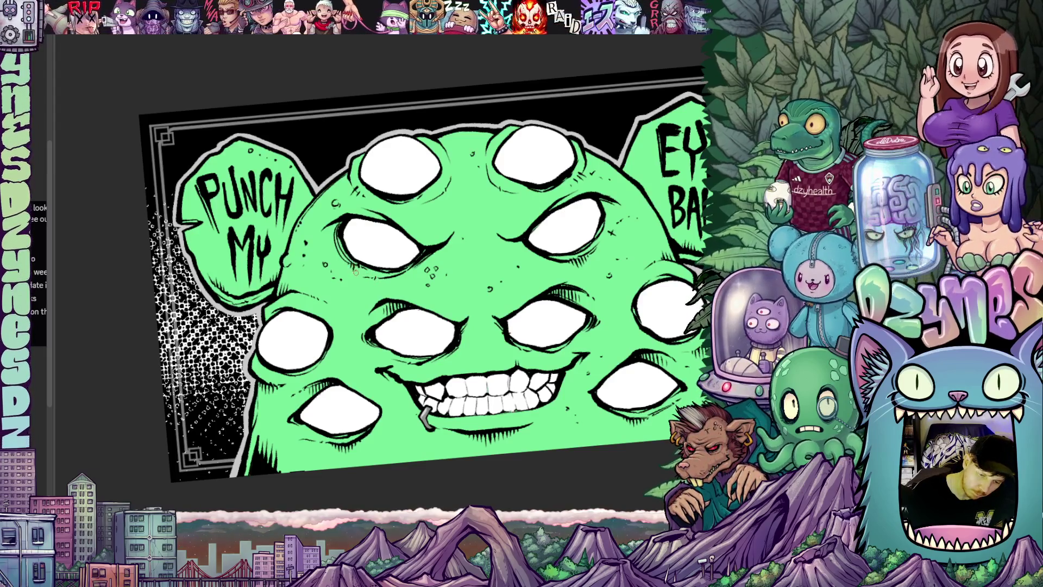
drag(361, 274, 453, 393)
drag(447, 378, 448, 409)
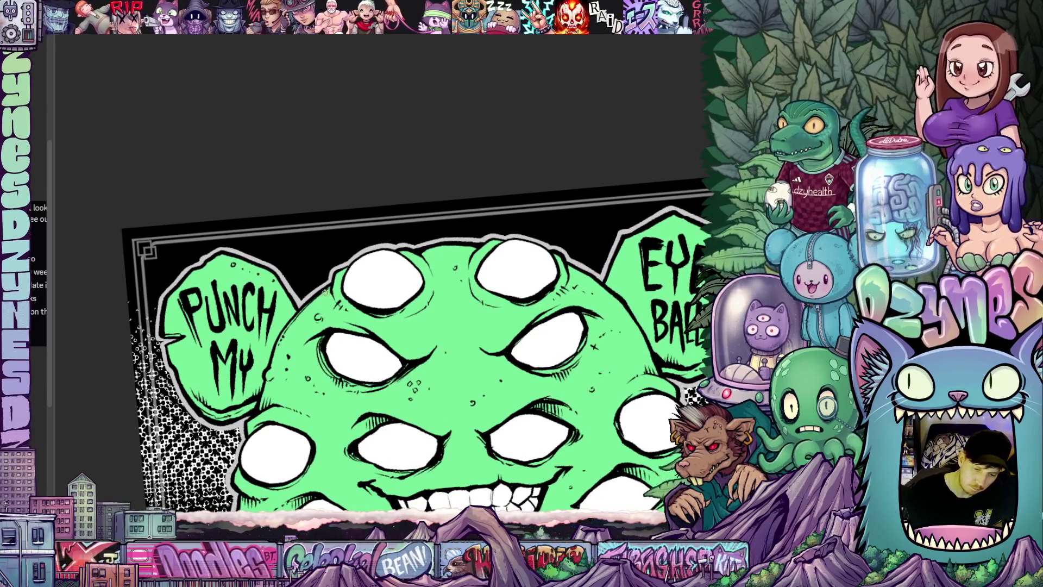
drag(447, 408, 293, 414)
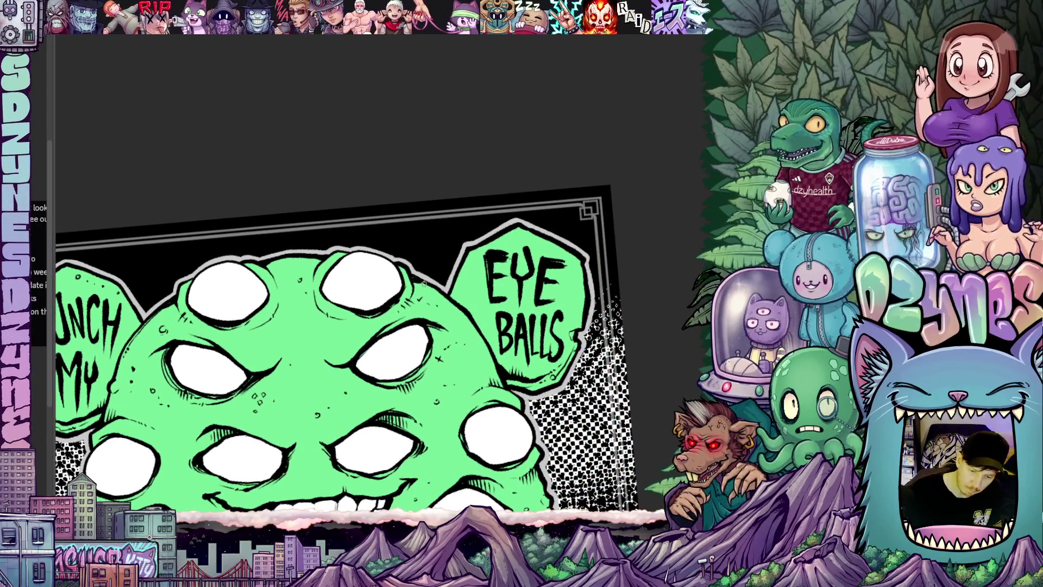
key(ctrl+0)
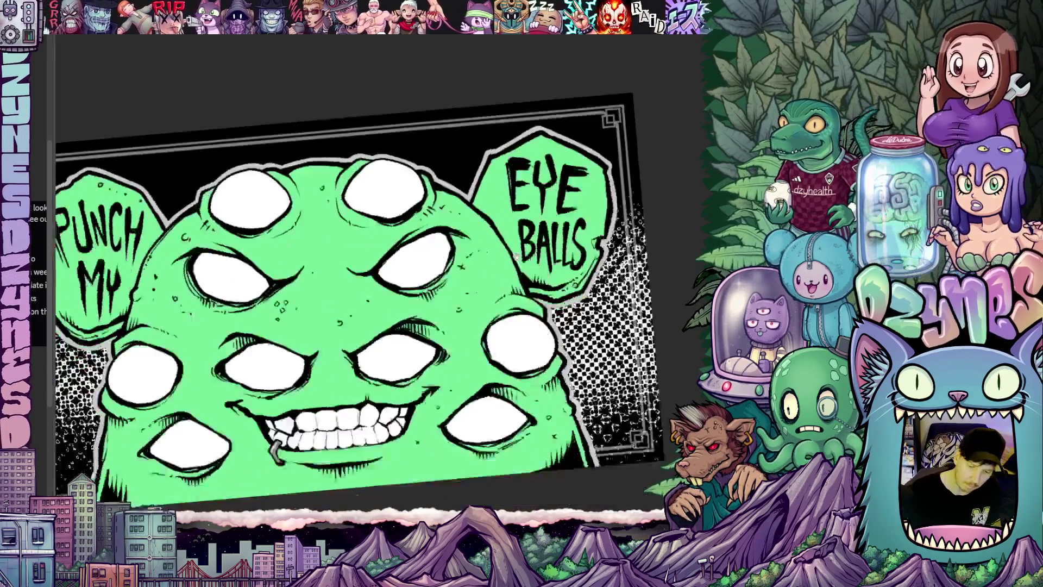
scroll(477, 314, up, 2)
mouse_move(478, 314)
mouse_down()
mouse_move(299, 392)
mouse_move(407, 351)
mouse_up()
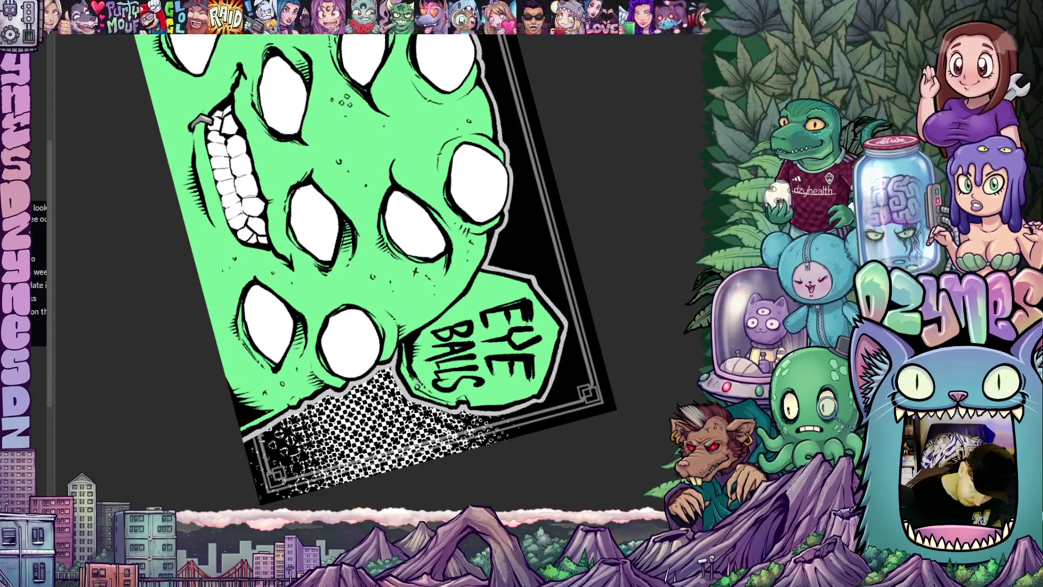
drag(380, 271, 326, 239)
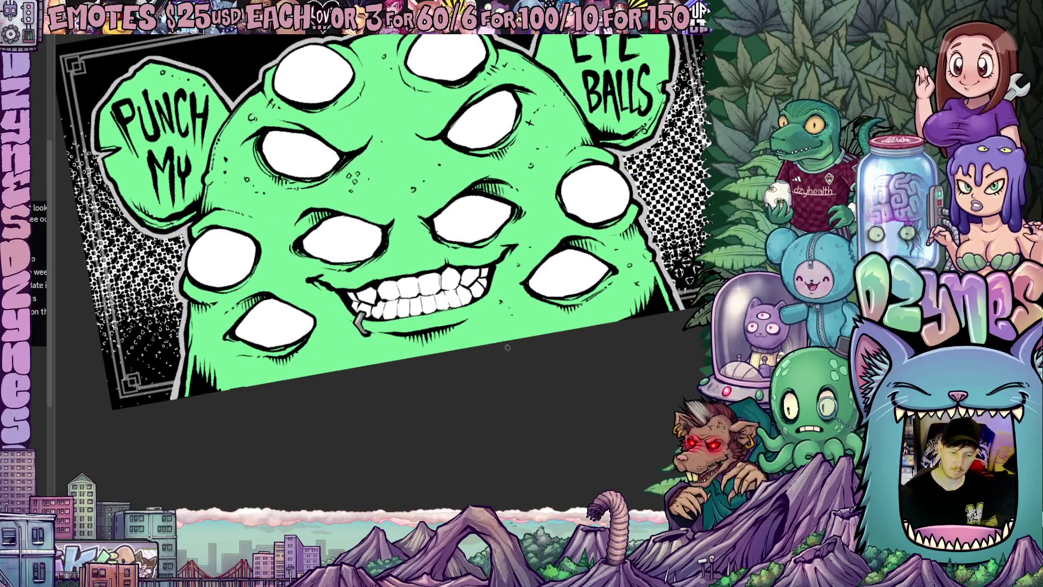
- Zoom out, recentre and rotate the view level so the whole banner fits on screen
scroll(511, 361, down, 3)
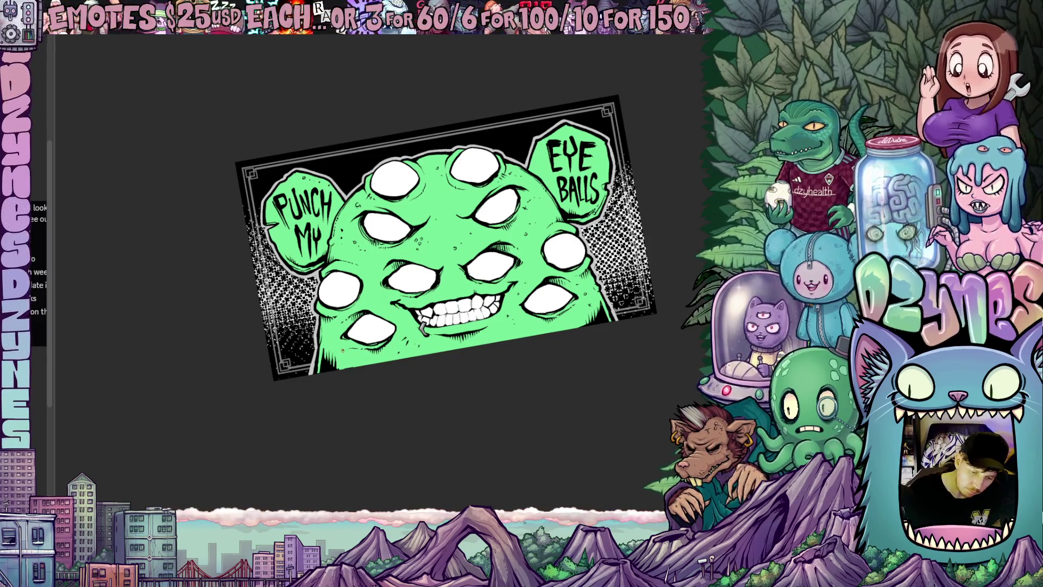
drag(517, 377, 461, 389)
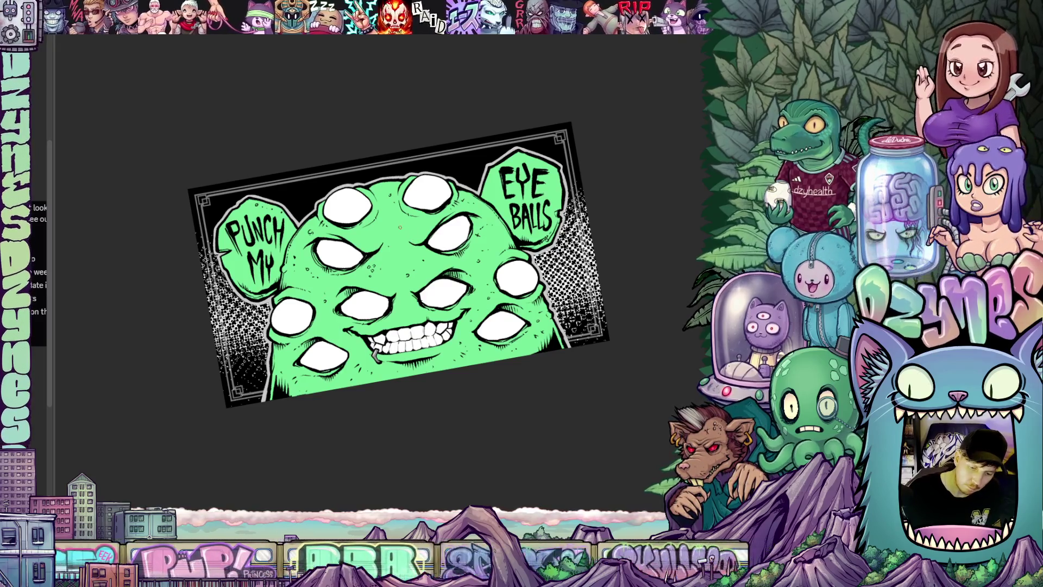
drag(404, 234, 396, 260)
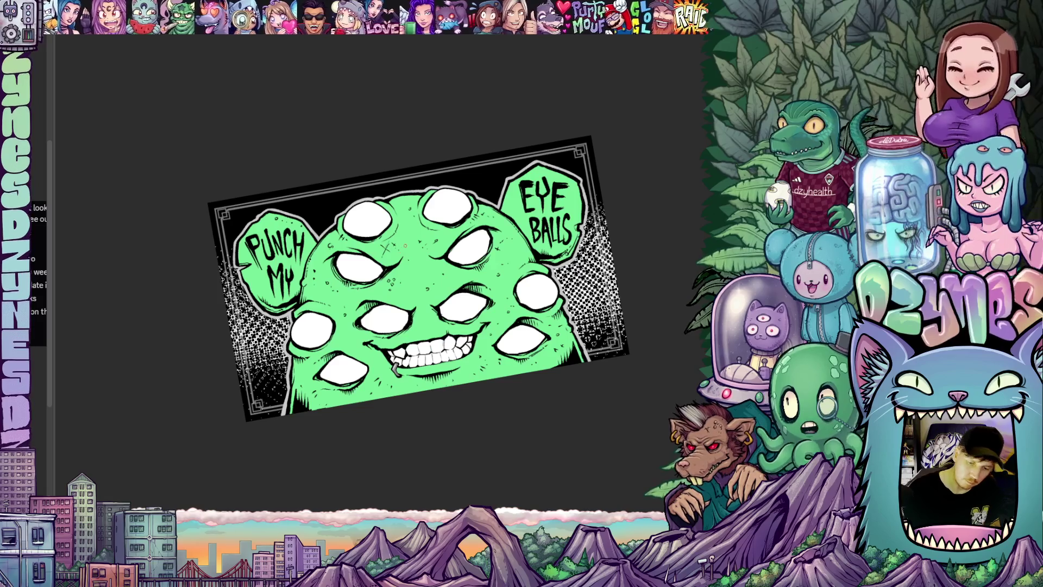
scroll(485, 276, down, 3)
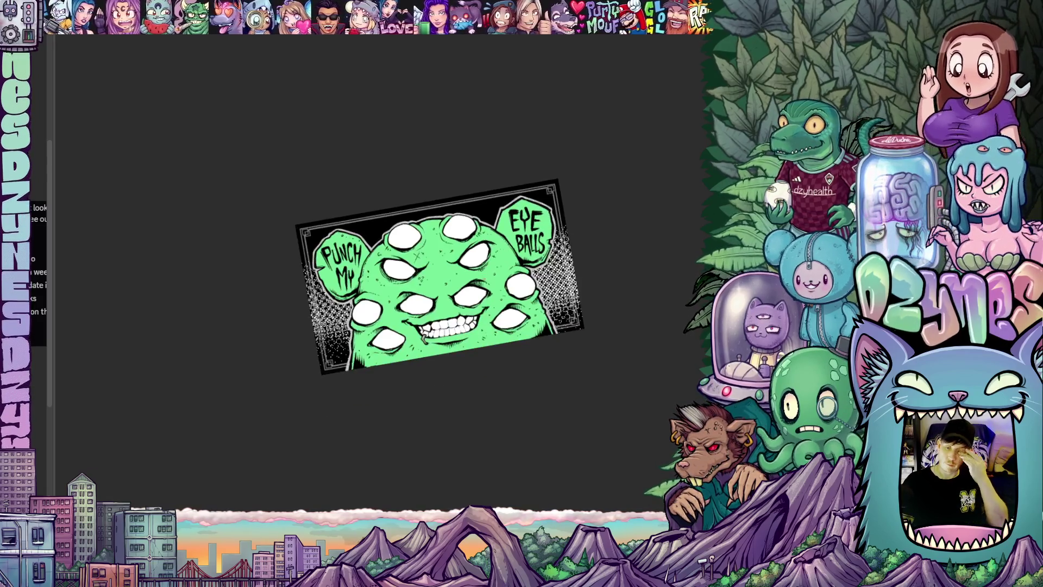
mouse_move(576, 292)
mouse_down()
mouse_move(580, 331)
mouse_move(597, 325)
mouse_up()
- Zoom in slightly on the banner, briefly switching to the compass artwork document and back
scroll(579, 333, up, 1)
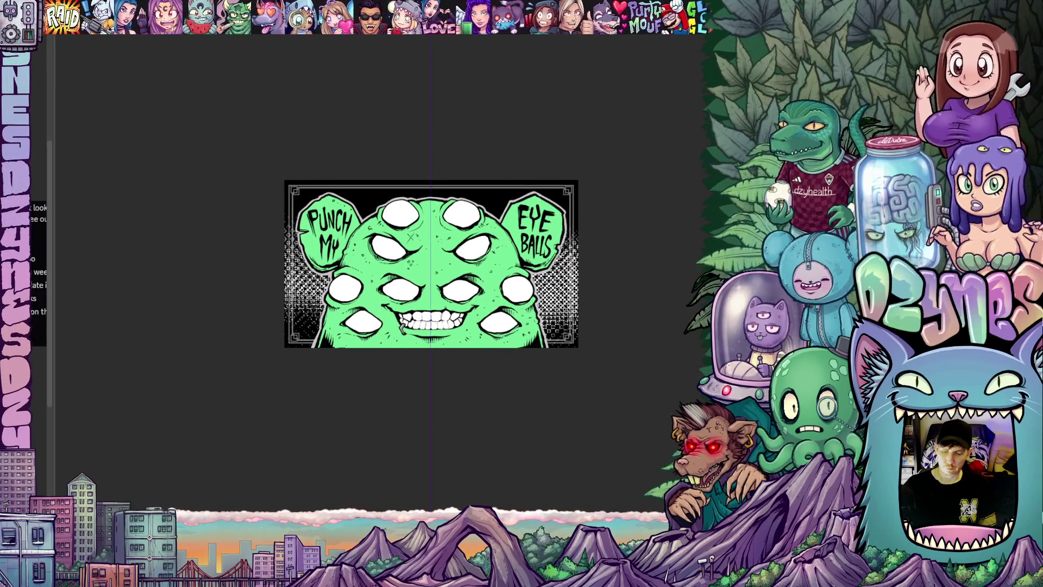
key(ctrl+Tab)
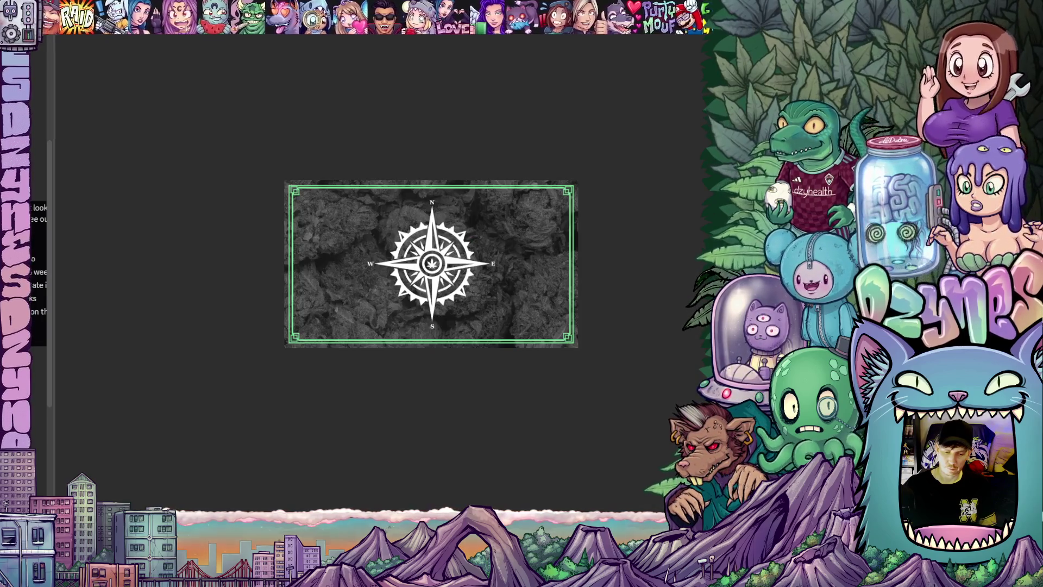
key(ctrl+Tab)
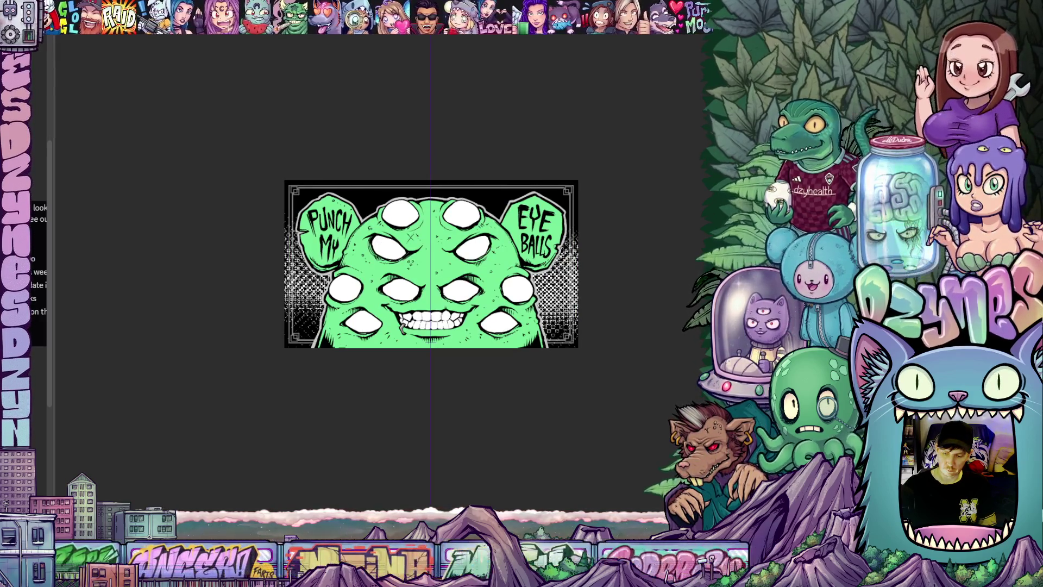
scroll(654, 361, up, 3)
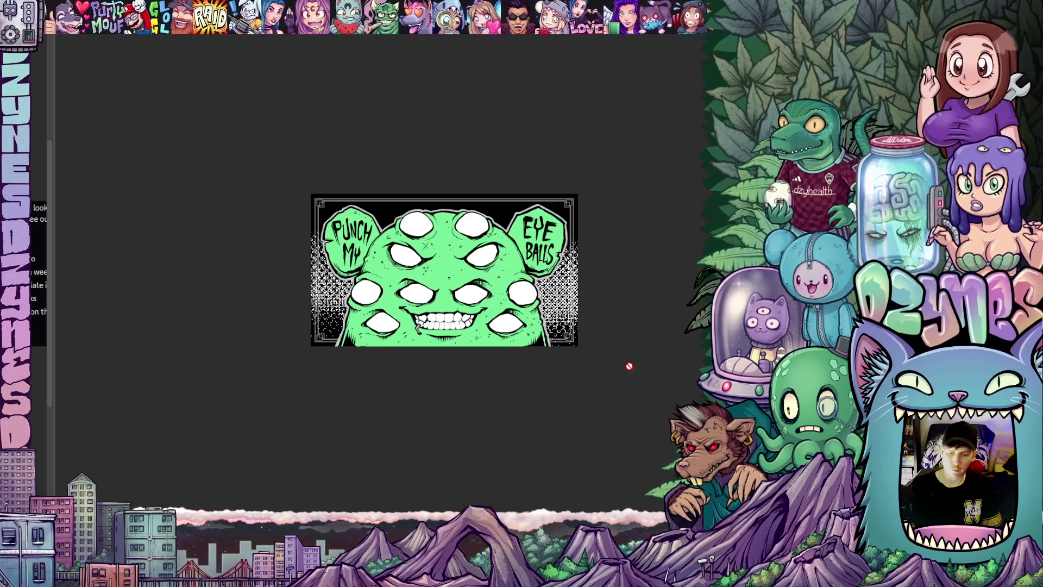
- Frame the banner in view and capture a Win+Shift+S snip of the whole PUNCH MY EYEBALLS banner
scroll(576, 299, up, 3)
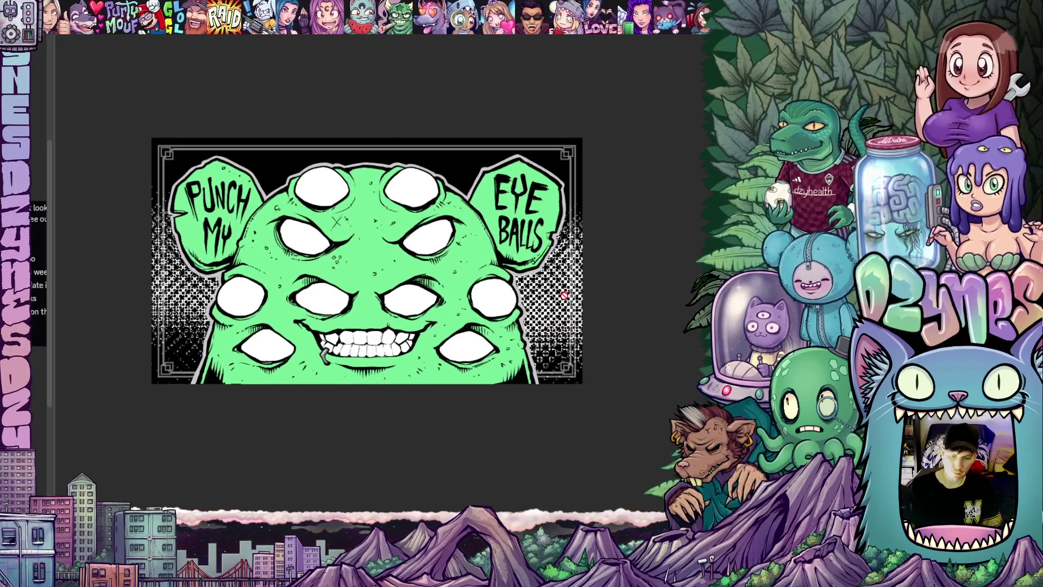
scroll(530, 292, down, 3)
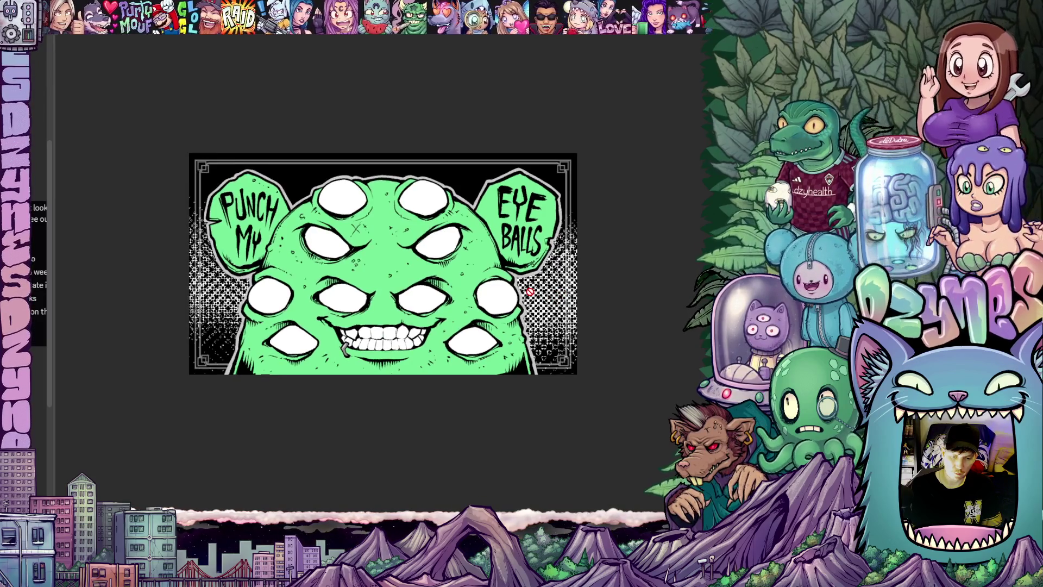
scroll(530, 292, down, 1)
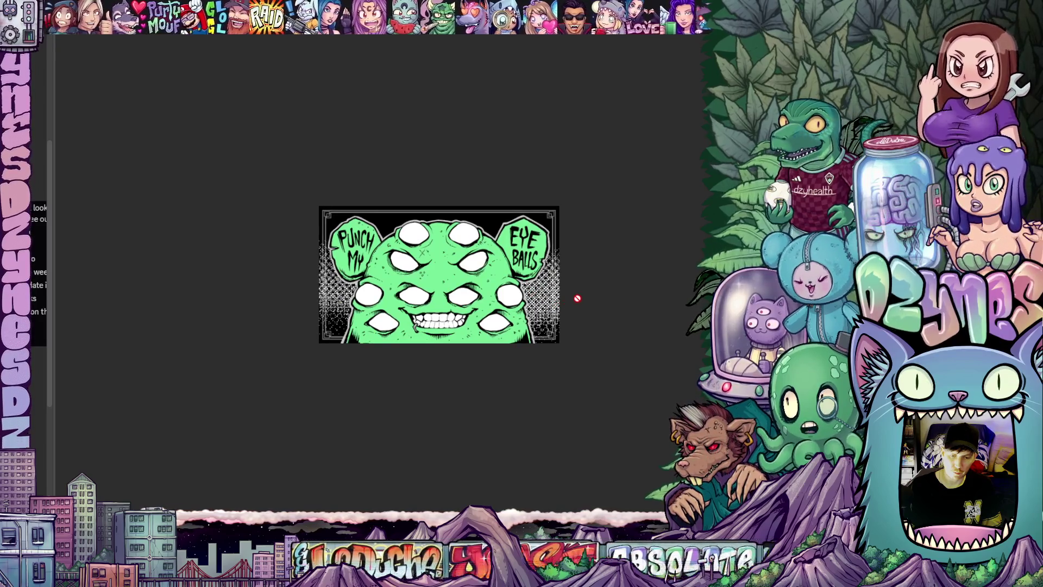
scroll(576, 293, up, 1)
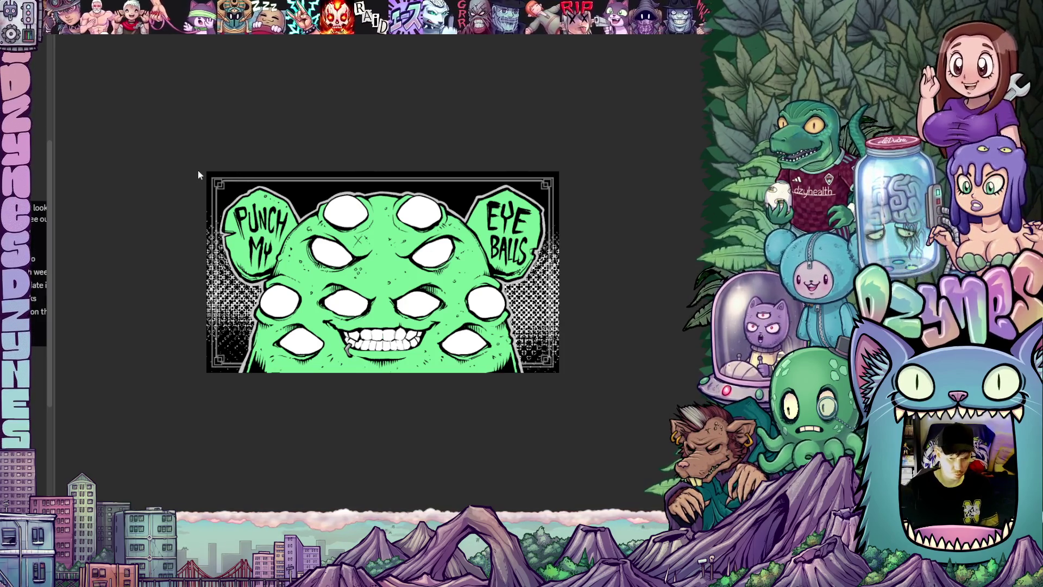
key(super+shift+s)
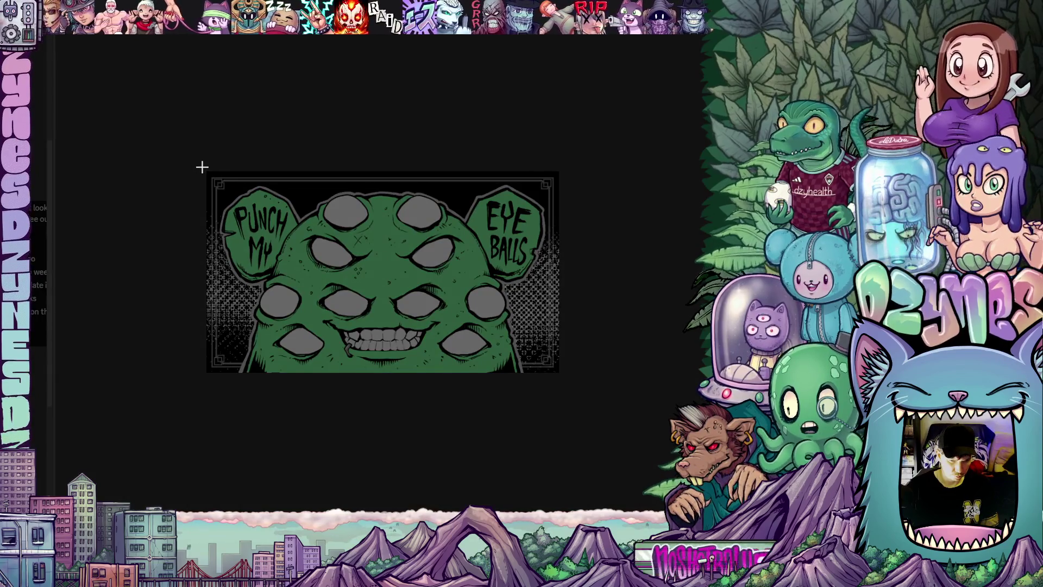
mouse_move(201, 167)
mouse_down()
mouse_move(348, 274)
mouse_move(563, 360)
mouse_move(563, 377)
mouse_up()
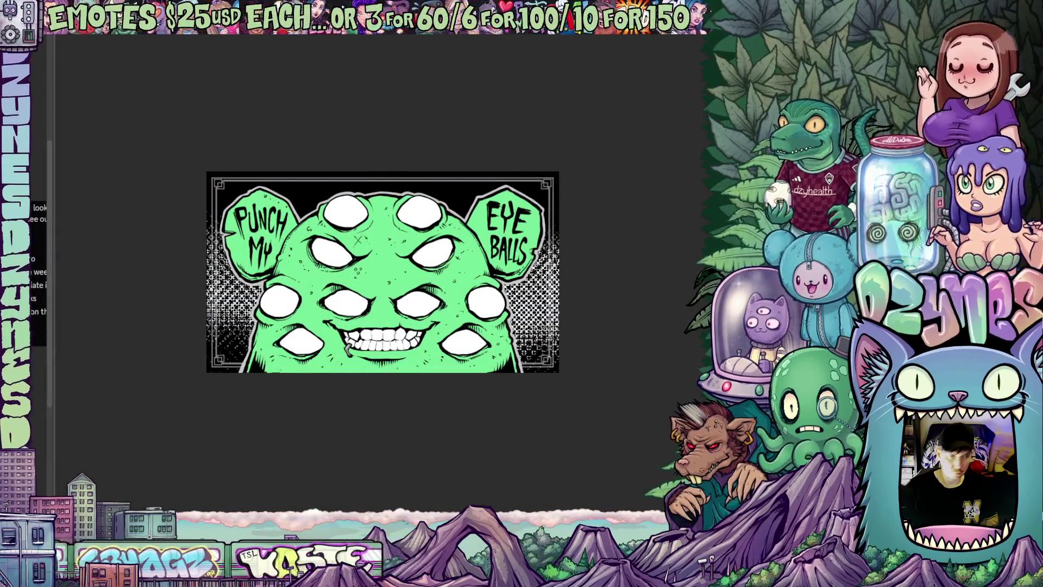